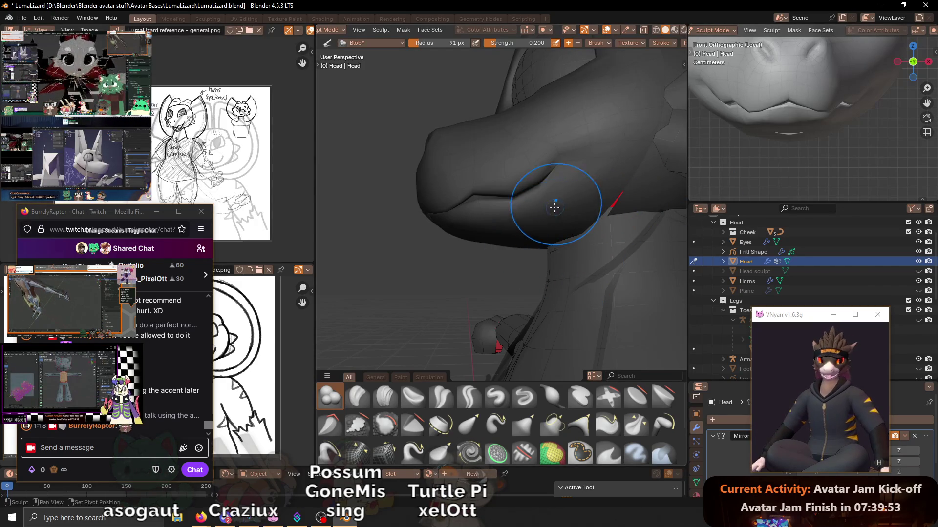
- Orbit around the sculpted head and neck, then leave Sculpt Mode for Object Mode via the mode pie
{"action": "middle_click_drag", "start_coordinate": [569, 199], "coordinate": [521, 235]}
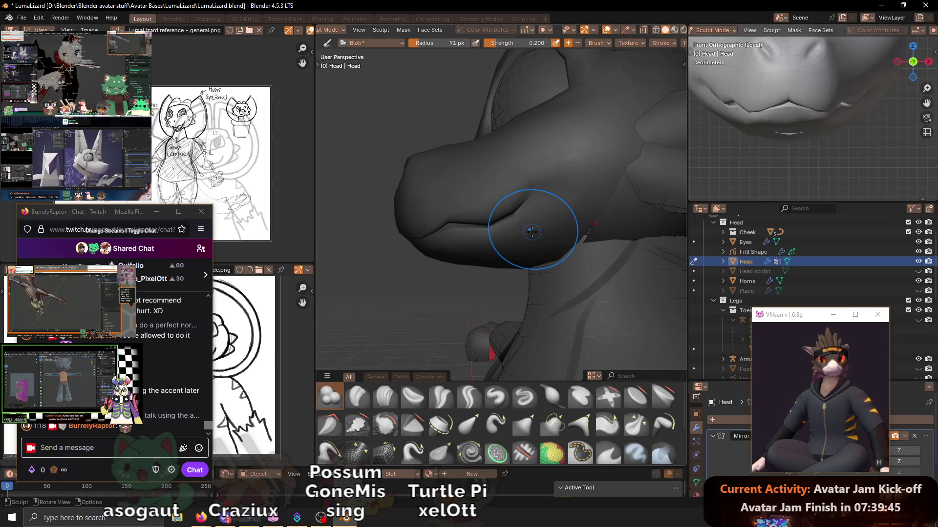
{"action": "middle_click_drag", "start_coordinate": [476, 246], "coordinate": [548, 242]}
{"action": "mouse_move", "coordinate": [598, 218]}
{"action": "middle_mouse_down"}
{"action": "mouse_move", "coordinate": [554, 212]}
{"action": "mouse_move", "coordinate": [537, 226]}
{"action": "middle_mouse_up"}
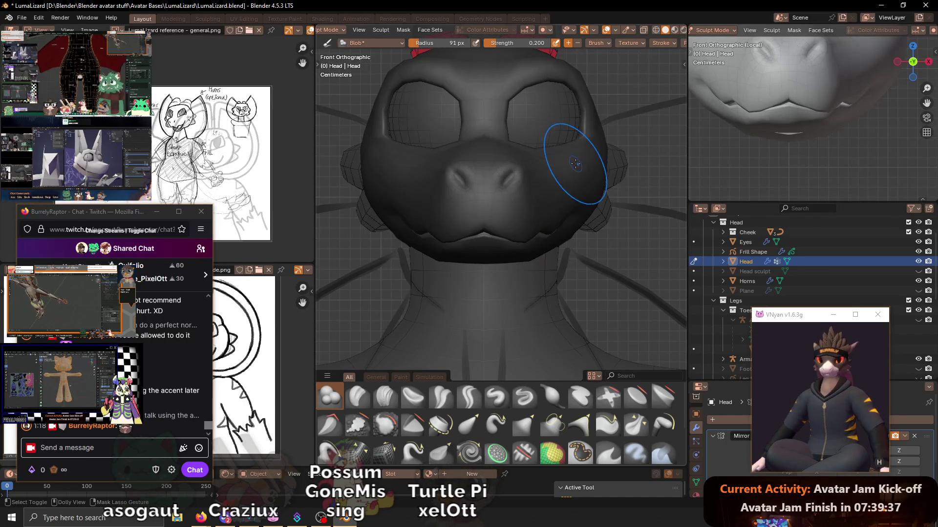
{"action": "mouse_move", "coordinate": [565, 189]}
{"action": "middle_mouse_down"}
{"action": "mouse_move", "coordinate": [549, 262]}
{"action": "mouse_move", "coordinate": [529, 241]}
{"action": "mouse_move", "coordinate": [450, 262]}
{"action": "mouse_move", "coordinate": [537, 311]}
{"action": "middle_mouse_up"}
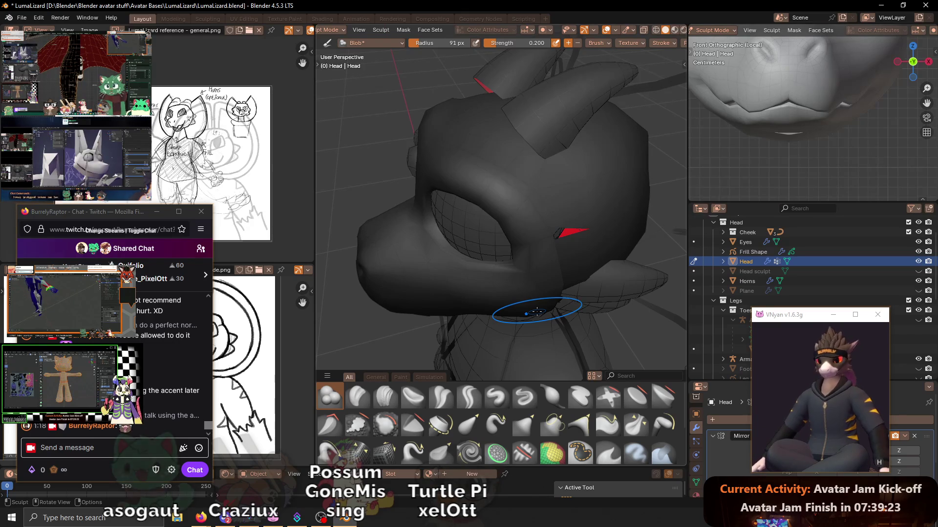
{"action": "key", "text": "ctrl+Tab"}
{"action": "left_click", "coordinate": [504, 244]}
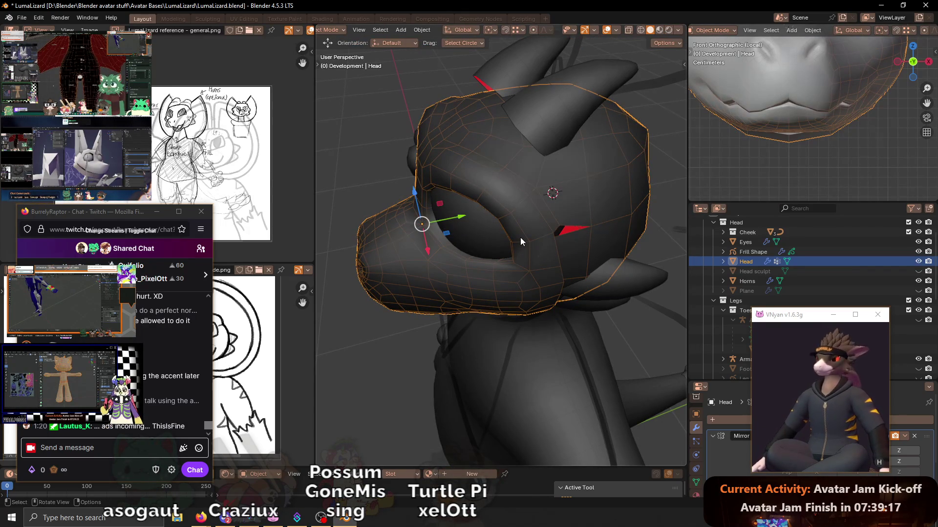
- In Edit Mode, delete a first strip of faces on the side of the head near the jaw
{"action": "mouse_move", "coordinate": [498, 248]}
{"action": "middle_mouse_down"}
{"action": "mouse_move", "coordinate": [547, 250]}
{"action": "mouse_move", "coordinate": [530, 212]}
{"action": "mouse_move", "coordinate": [529, 164]}
{"action": "middle_mouse_up"}
{"action": "key", "text": "Tab"}
{"action": "left_click", "coordinate": [533, 189]}
{"action": "left_click", "coordinate": [511, 259], "text": "ctrl"}
{"action": "key", "text": "x"}
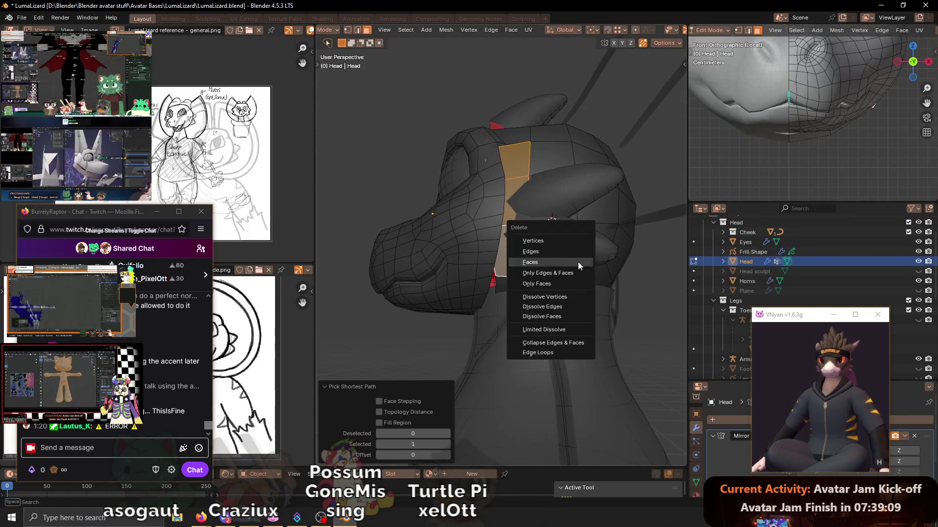
{"action": "left_click", "coordinate": [577, 262]}
- Delete two faces below the hole and another strip, then turn off X-ray display
{"action": "mouse_move", "coordinate": [528, 301]}
{"action": "middle_mouse_down"}
{"action": "mouse_move", "coordinate": [513, 278]}
{"action": "mouse_move", "coordinate": [495, 297]}
{"action": "middle_mouse_up"}
{"action": "left_click", "coordinate": [494, 297]}
{"action": "key", "text": "x"}
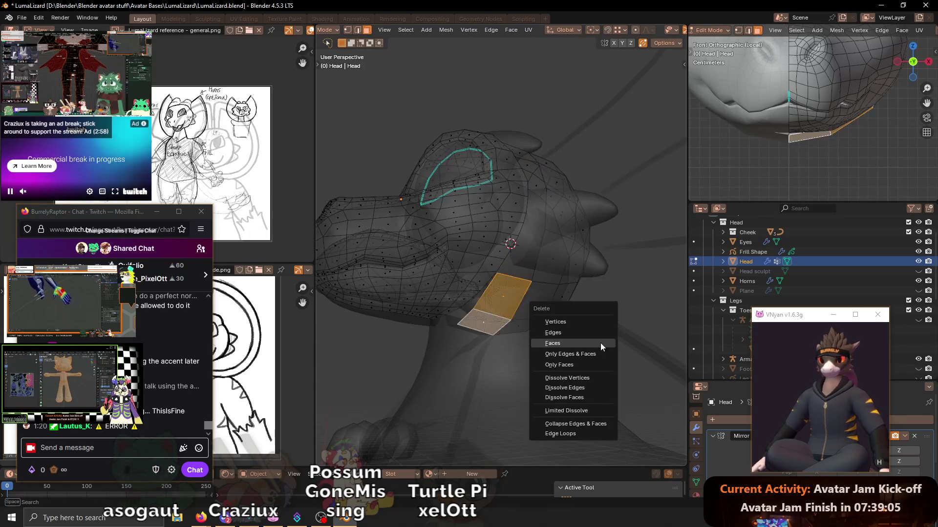
{"action": "left_click", "coordinate": [600, 343]}
{"action": "mouse_move", "coordinate": [600, 342]}
{"action": "middle_mouse_down"}
{"action": "mouse_move", "coordinate": [560, 305]}
{"action": "mouse_move", "coordinate": [608, 314]}
{"action": "middle_mouse_up"}
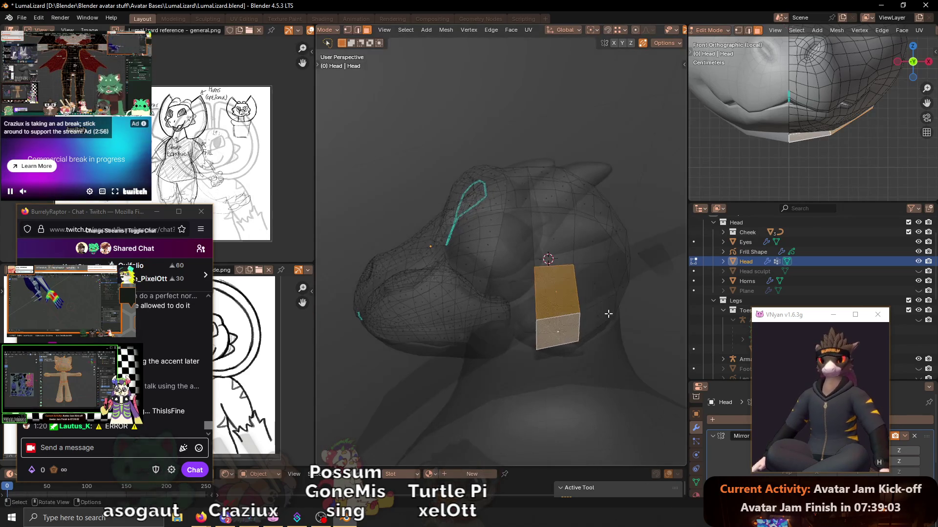
{"action": "left_click", "coordinate": [605, 311], "text": "ctrl"}
{"action": "key", "text": "x"}
{"action": "left_click", "coordinate": [603, 317]}
{"action": "mouse_move", "coordinate": [560, 298]}
{"action": "middle_mouse_down"}
{"action": "mouse_move", "coordinate": [586, 334]}
{"action": "mouse_move", "coordinate": [540, 237]}
{"action": "mouse_move", "coordinate": [555, 247]}
{"action": "mouse_move", "coordinate": [527, 255]}
{"action": "mouse_move", "coordinate": [533, 270]}
{"action": "middle_mouse_up"}
{"action": "key", "text": "alt+z"}
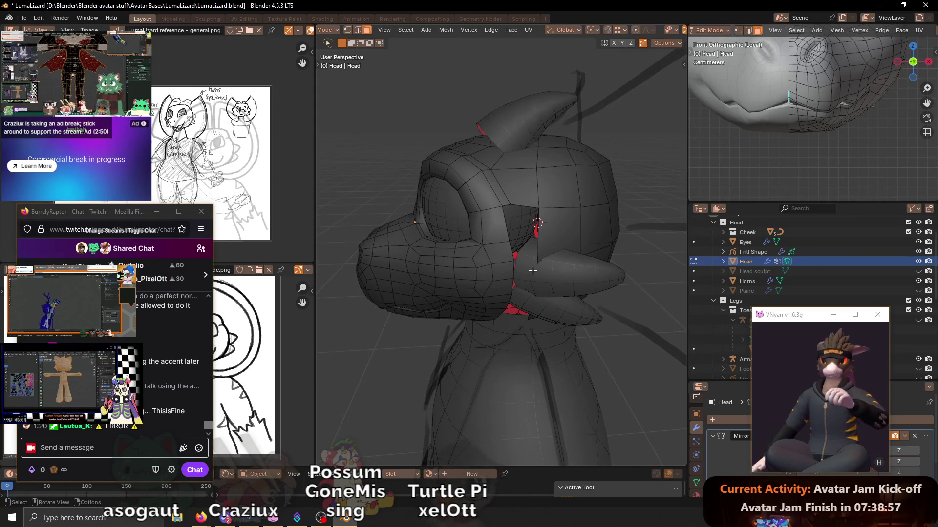
- Move a jaw edge and then a jaw edge path along the X axis to straighten them
{"action": "middle_click_drag", "start_coordinate": [535, 269], "coordinate": [496, 262]}
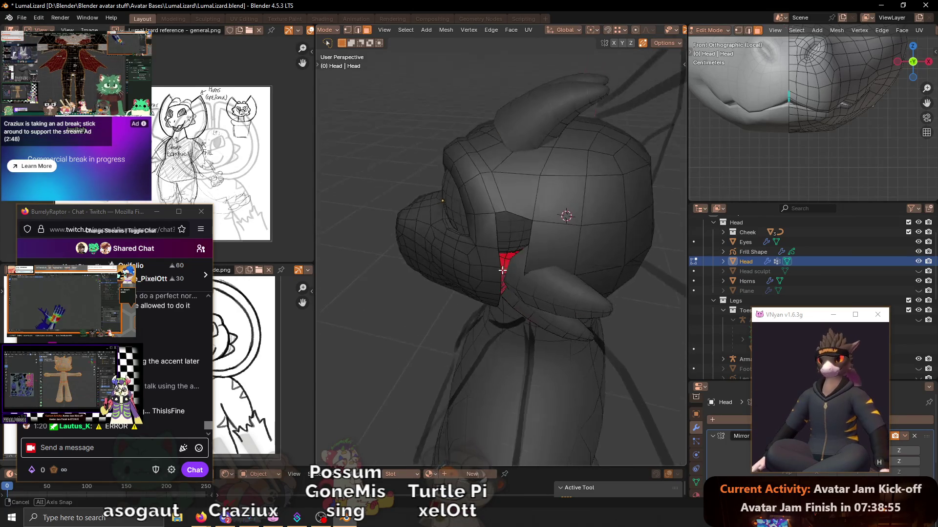
{"action": "mouse_move", "coordinate": [490, 222]}
{"action": "middle_mouse_down"}
{"action": "mouse_move", "coordinate": [528, 283]}
{"action": "mouse_move", "coordinate": [507, 296]}
{"action": "mouse_move", "coordinate": [518, 303]}
{"action": "mouse_move", "coordinate": [505, 212]}
{"action": "mouse_move", "coordinate": [546, 280]}
{"action": "mouse_move", "coordinate": [543, 288]}
{"action": "middle_mouse_up"}
{"action": "left_click", "coordinate": [501, 305], "text": "ctrl"}
{"action": "key", "text": "g"}
{"action": "key", "text": "x"}
{"action": "left_click", "coordinate": [517, 303]}
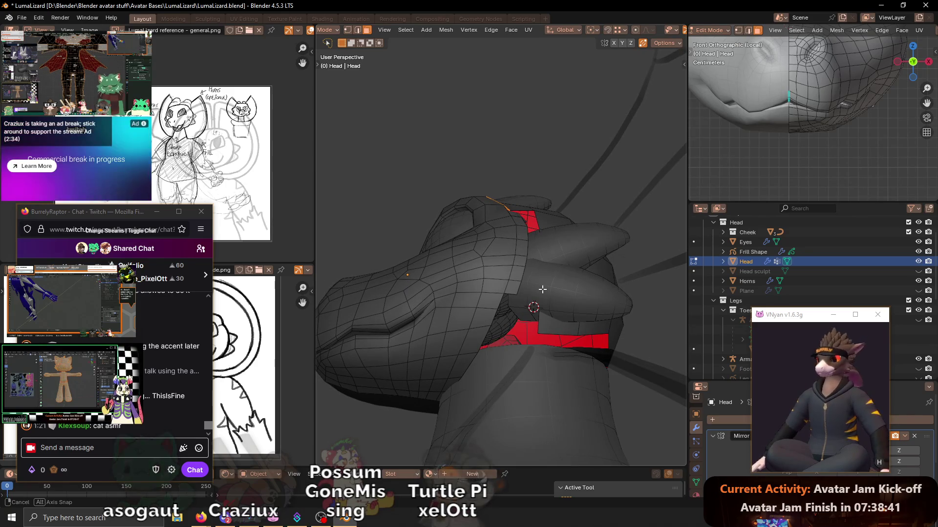
{"action": "middle_click_drag", "start_coordinate": [542, 289], "coordinate": [518, 262]}
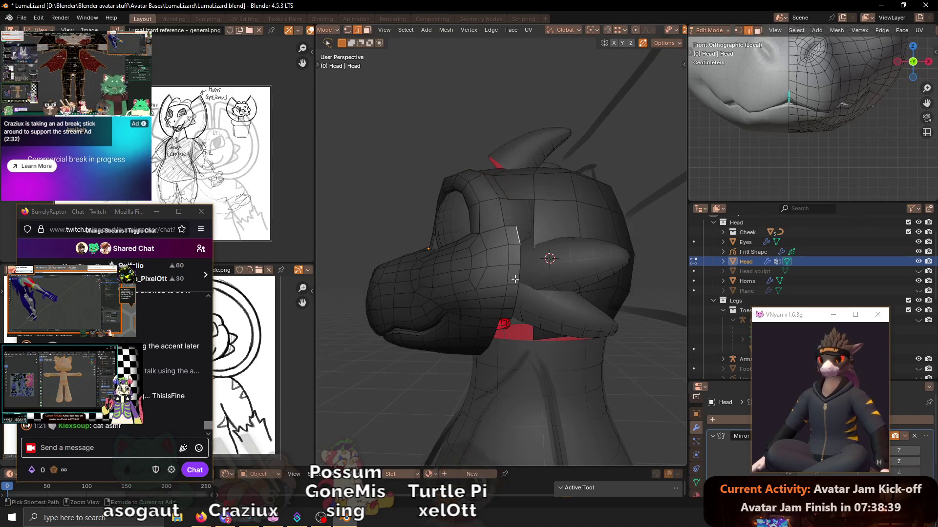
{"action": "left_click", "coordinate": [513, 313], "text": "ctrl"}
{"action": "mouse_move", "coordinate": [513, 314]}
{"action": "middle_mouse_down"}
{"action": "mouse_move", "coordinate": [593, 357]}
{"action": "mouse_move", "coordinate": [522, 243]}
{"action": "mouse_move", "coordinate": [458, 248]}
{"action": "mouse_move", "coordinate": [566, 251]}
{"action": "mouse_move", "coordinate": [516, 244]}
{"action": "middle_mouse_up"}
{"action": "key", "text": "g"}
{"action": "key", "text": "x"}
{"action": "left_click", "coordinate": [589, 344]}
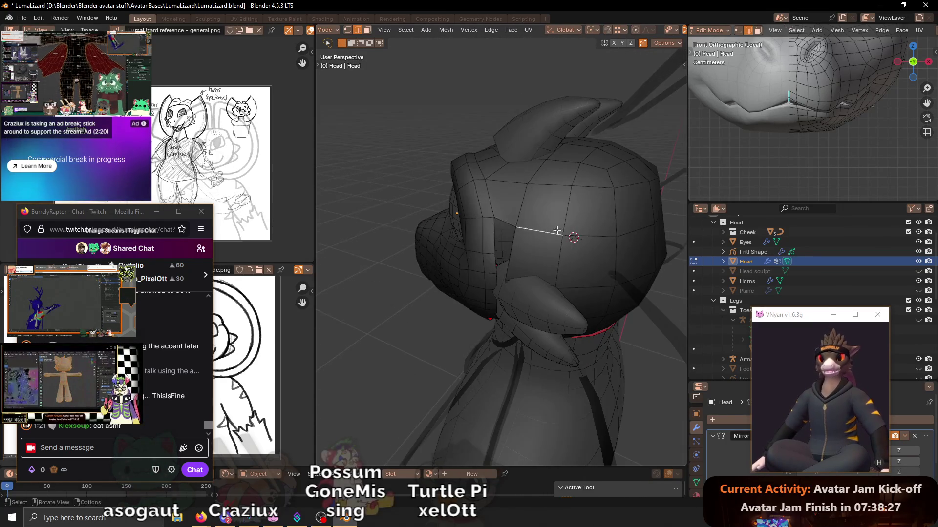
- Edge-slide the selected edge along the mesh and nudge a neighbouring edge slightly
{"action": "mouse_move", "coordinate": [517, 243]}
{"action": "middle_mouse_down"}
{"action": "mouse_move", "coordinate": [532, 235]}
{"action": "mouse_move", "coordinate": [603, 251]}
{"action": "mouse_move", "coordinate": [566, 242]}
{"action": "mouse_move", "coordinate": [584, 230]}
{"action": "middle_mouse_up"}
{"action": "key", "text": "g"}
{"action": "key", "text": "g"}
{"action": "left_click", "coordinate": [543, 225]}
{"action": "left_click", "coordinate": [604, 258]}
{"action": "key", "text": "g"}
{"action": "left_click", "coordinate": [638, 261]}
- Edge-slide a path of edges along the neck loop to even out the topology
{"action": "left_click", "coordinate": [608, 252]}
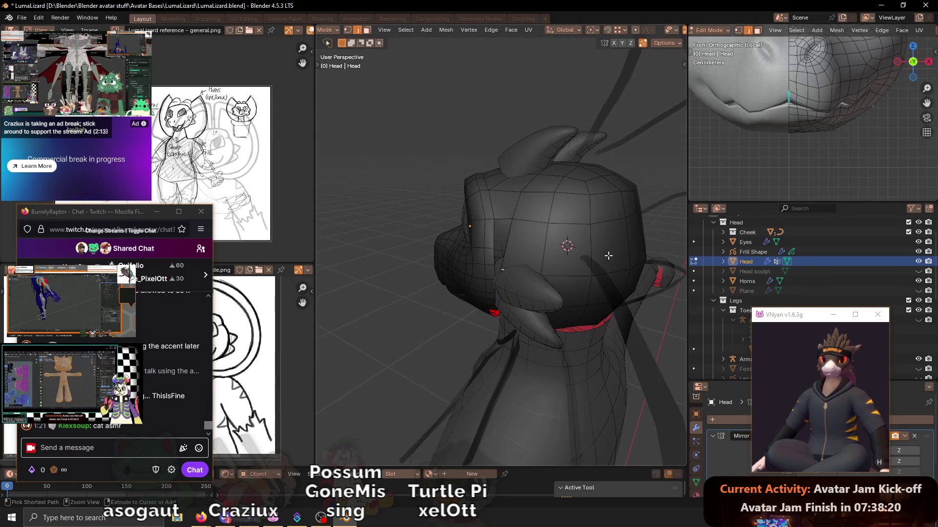
{"action": "left_click", "coordinate": [638, 259], "text": "ctrl"}
{"action": "key", "text": "g"}
{"action": "key", "text": "g"}
{"action": "left_click", "coordinate": [641, 244]}
{"action": "middle_click_drag", "start_coordinate": [642, 244], "coordinate": [507, 298]}
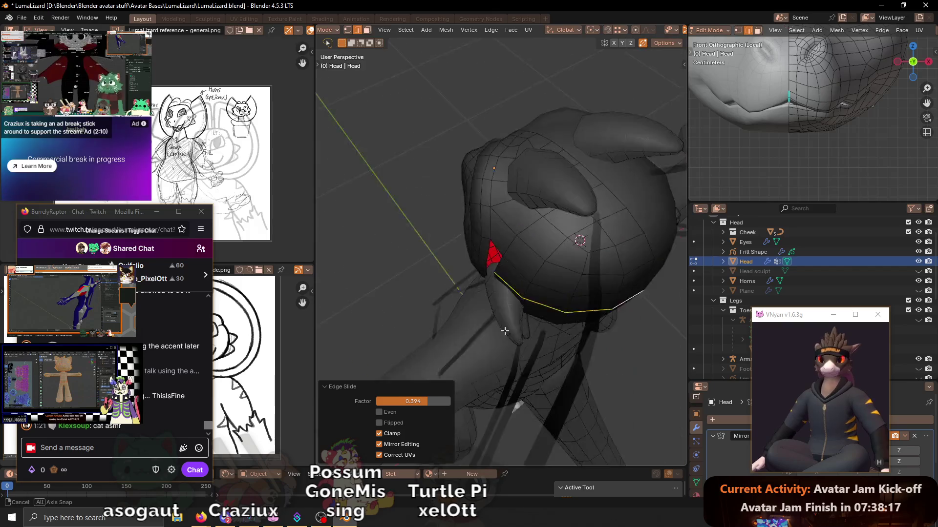
{"action": "left_click", "coordinate": [497, 235]}
{"action": "mouse_move", "coordinate": [497, 235]}
{"action": "middle_mouse_down"}
{"action": "mouse_move", "coordinate": [621, 198]}
{"action": "mouse_move", "coordinate": [562, 192]}
{"action": "middle_mouse_up"}
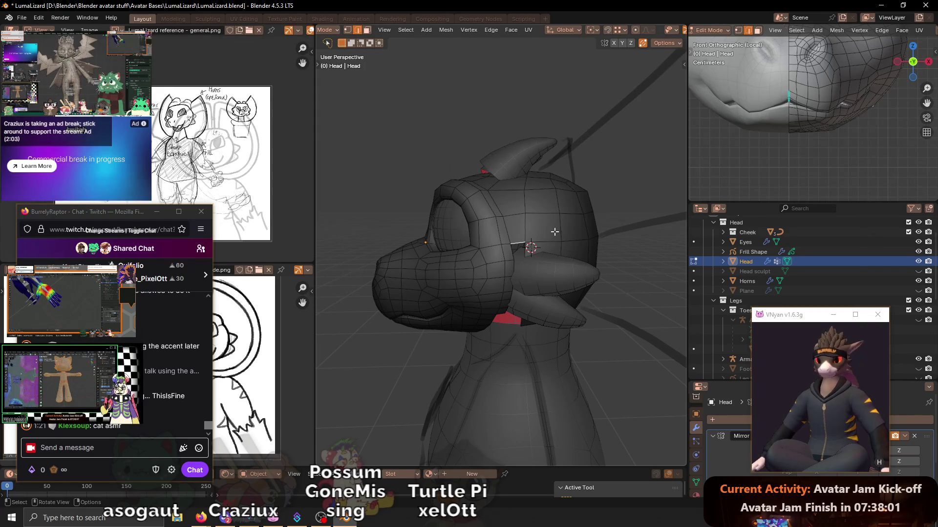
- Try a loop cut around the side of the head, undo it, and inspect the head from other angles
{"action": "middle_click_drag", "start_coordinate": [554, 232], "coordinate": [507, 228]}
{"action": "key", "text": "ctrl+r"}
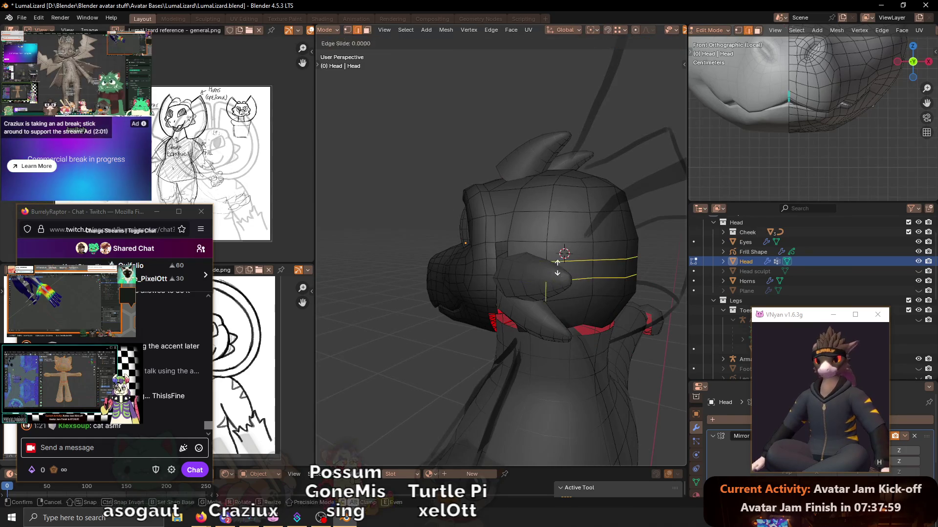
{"action": "left_click", "coordinate": [555, 262]}
{"action": "key", "text": "ctrl+z"}
{"action": "mouse_move", "coordinate": [504, 239]}
{"action": "middle_mouse_down"}
{"action": "mouse_move", "coordinate": [491, 223]}
{"action": "mouse_move", "coordinate": [535, 270]}
{"action": "mouse_move", "coordinate": [504, 231]}
{"action": "mouse_move", "coordinate": [520, 238]}
{"action": "middle_mouse_up"}
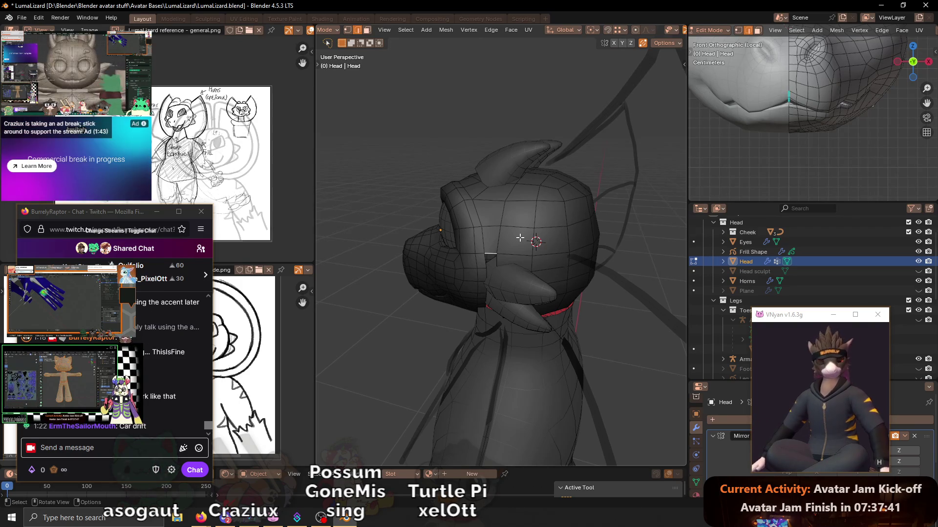
{"action": "middle_click_drag", "start_coordinate": [611, 222], "coordinate": [537, 215]}
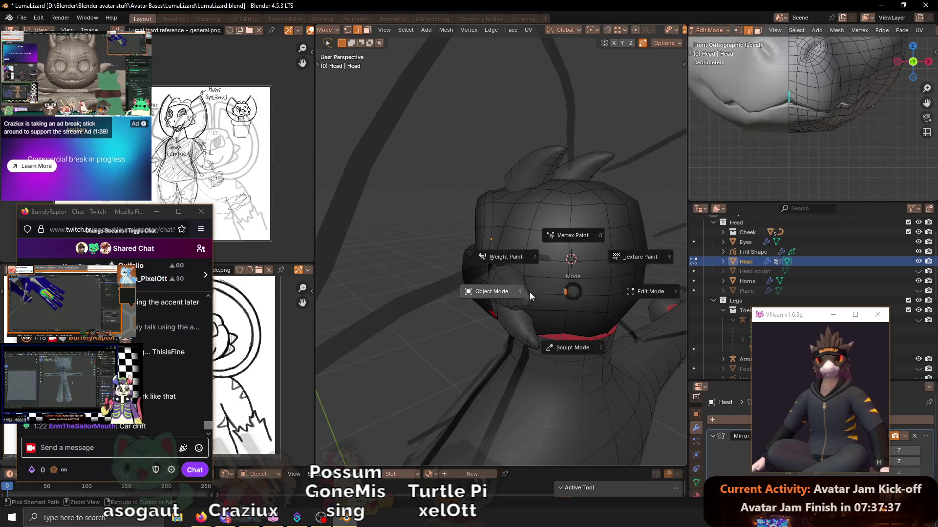
- Return to Object Mode and hide the Cheek collection in the Outliner
{"action": "key", "text": "Tab"}
{"action": "left_click", "coordinate": [514, 293]}
{"action": "middle_click_drag", "start_coordinate": [514, 293], "coordinate": [513, 329]}
{"action": "key", "text": "shift+d"}
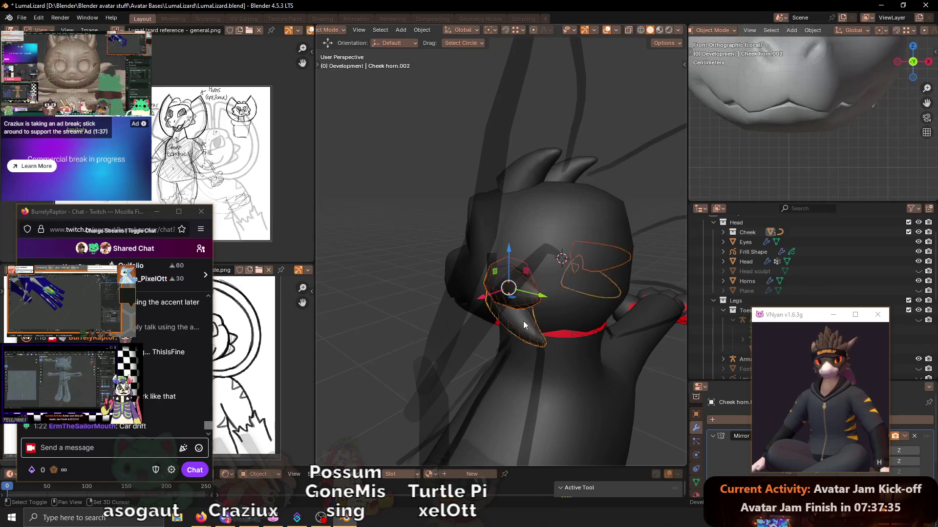
{"action": "left_click", "coordinate": [918, 232]}
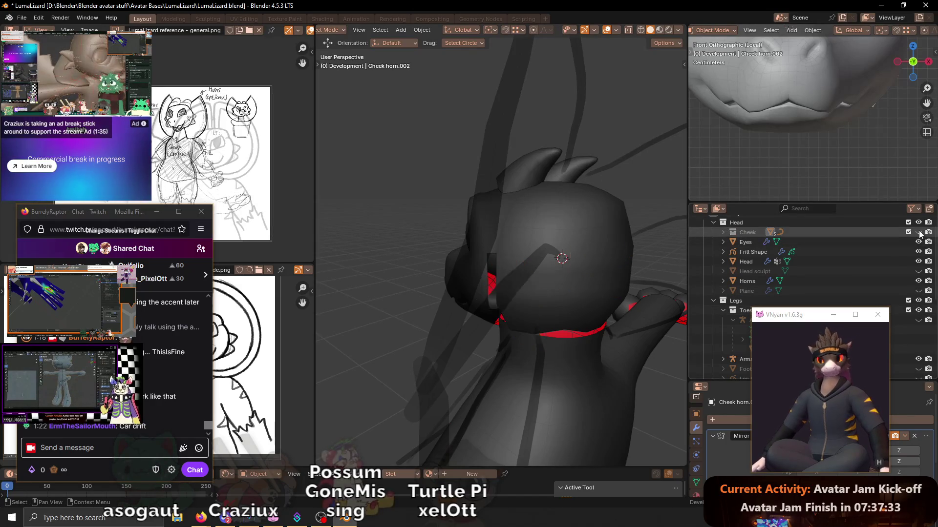
{"action": "mouse_move", "coordinate": [502, 300]}
{"action": "middle_mouse_down"}
{"action": "mouse_move", "coordinate": [541, 286]}
{"action": "mouse_move", "coordinate": [505, 271]}
{"action": "middle_mouse_up"}
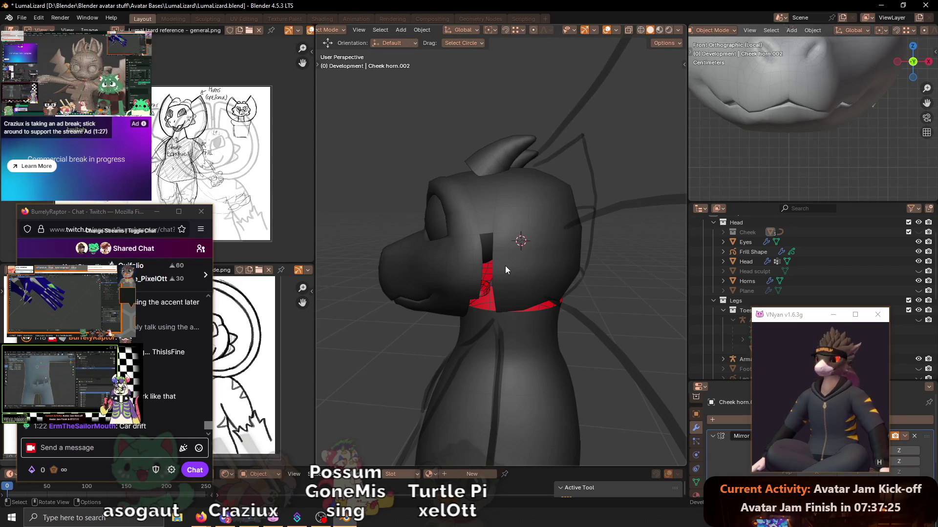
{"action": "scroll", "coordinate": [502, 236], "scroll_direction": "up", "scroll_amount": 3}
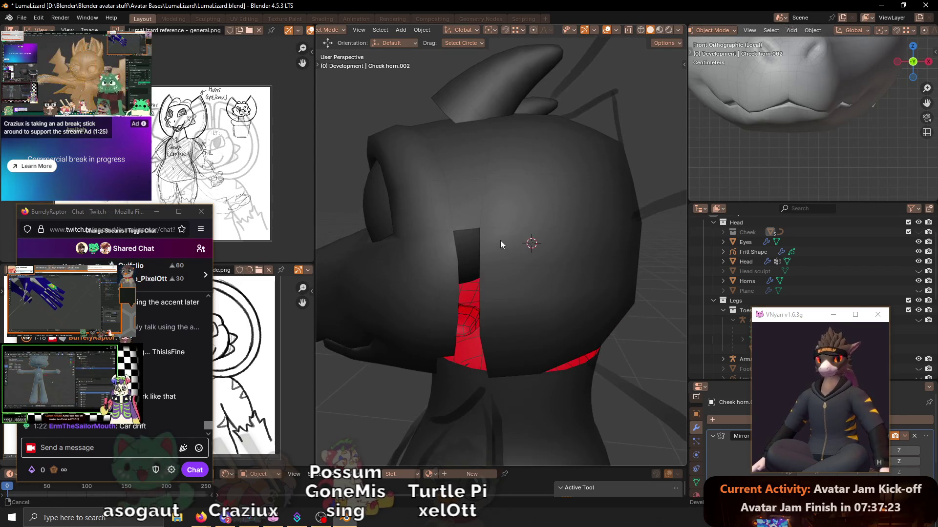
- Edit the Head mesh and move the jaw-opening edges twice along the Y axis to close the gap
{"action": "middle_click_drag", "start_coordinate": [499, 242], "coordinate": [490, 247]}
{"action": "left_click", "coordinate": [493, 245]}
{"action": "key", "text": "Tab"}
{"action": "middle_click_drag", "start_coordinate": [485, 249], "coordinate": [517, 268]}
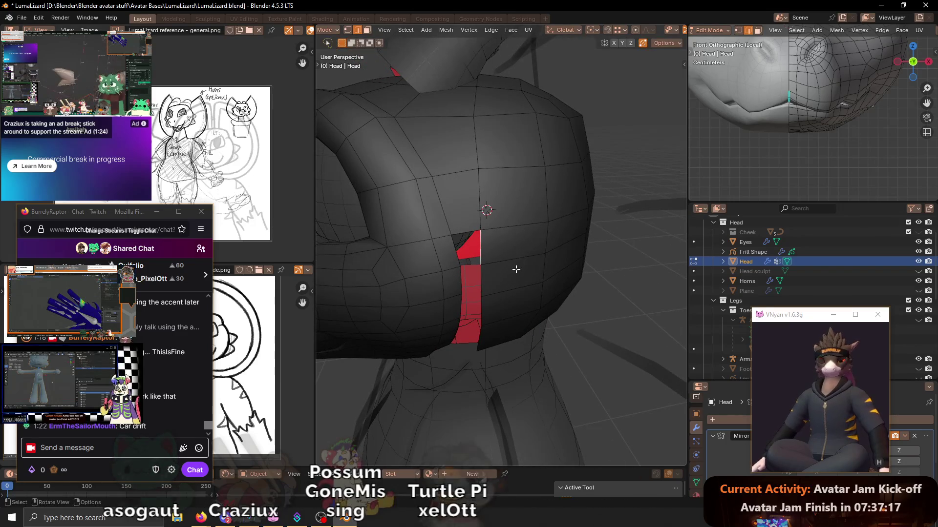
{"action": "key", "text": "g"}
{"action": "key", "text": "y"}
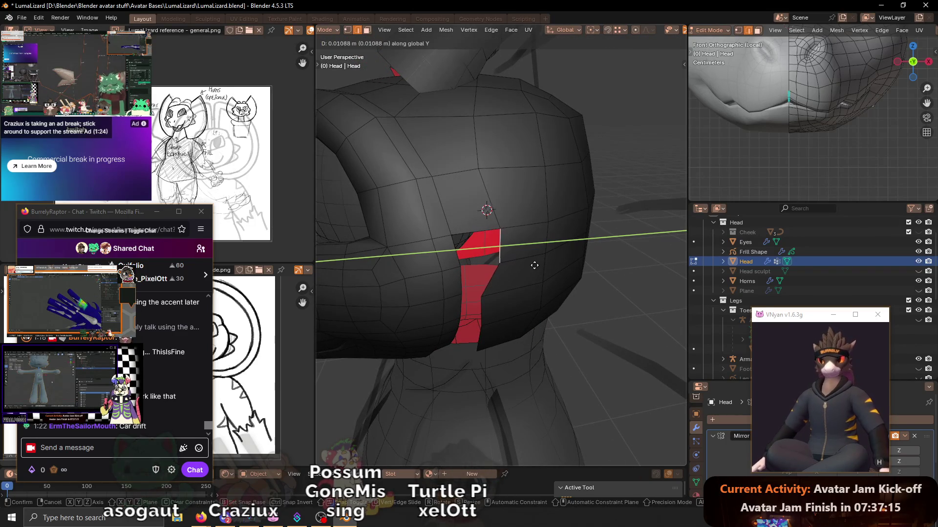
{"action": "left_click", "coordinate": [535, 265]}
{"action": "mouse_move", "coordinate": [535, 265]}
{"action": "middle_mouse_down"}
{"action": "mouse_move", "coordinate": [502, 265]}
{"action": "mouse_move", "coordinate": [489, 168]}
{"action": "mouse_move", "coordinate": [486, 201]}
{"action": "mouse_move", "coordinate": [461, 220]}
{"action": "middle_mouse_up"}
{"action": "key", "text": "g"}
{"action": "key", "text": "y"}
{"action": "left_click", "coordinate": [523, 265]}
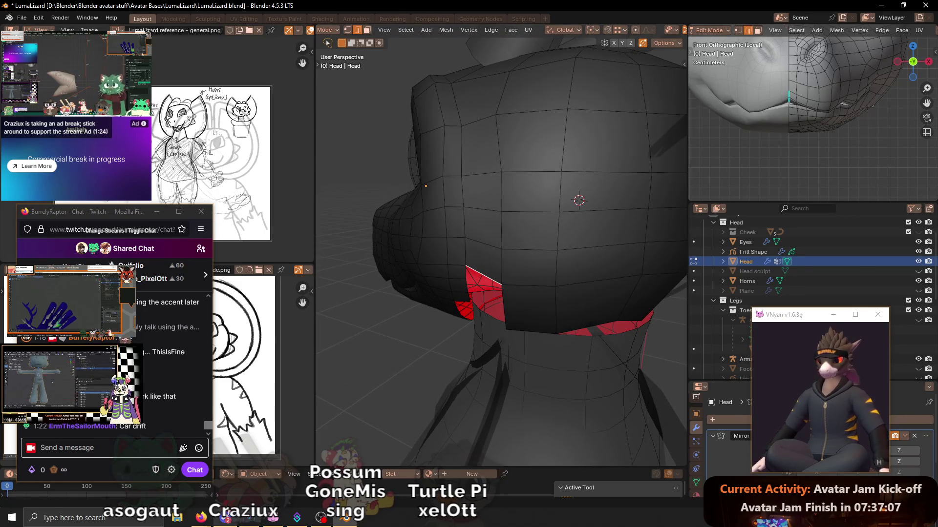
{"action": "key", "text": "alt+Tab"}
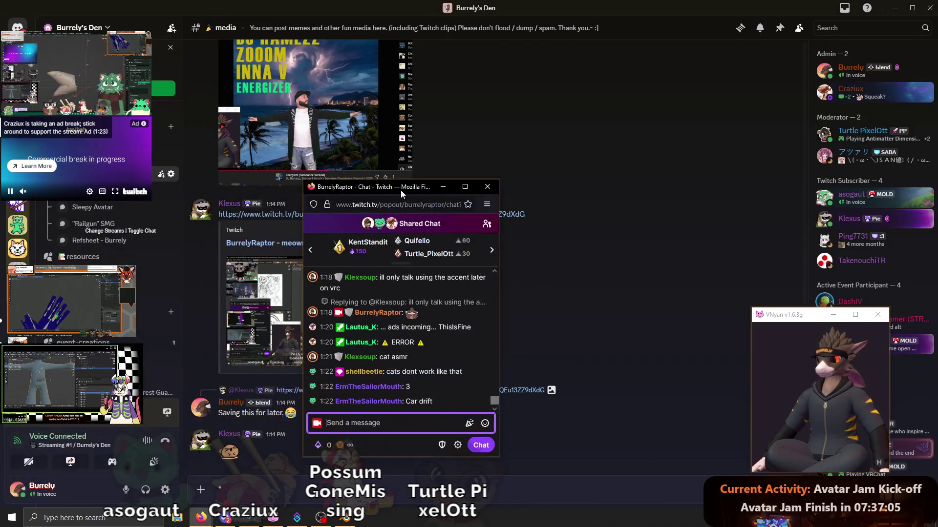
- Check the music player, bring Discord back to front and reposition the chat popup
{"action": "left_click_drag", "start_coordinate": [116, 213], "coordinate": [159, 210]}
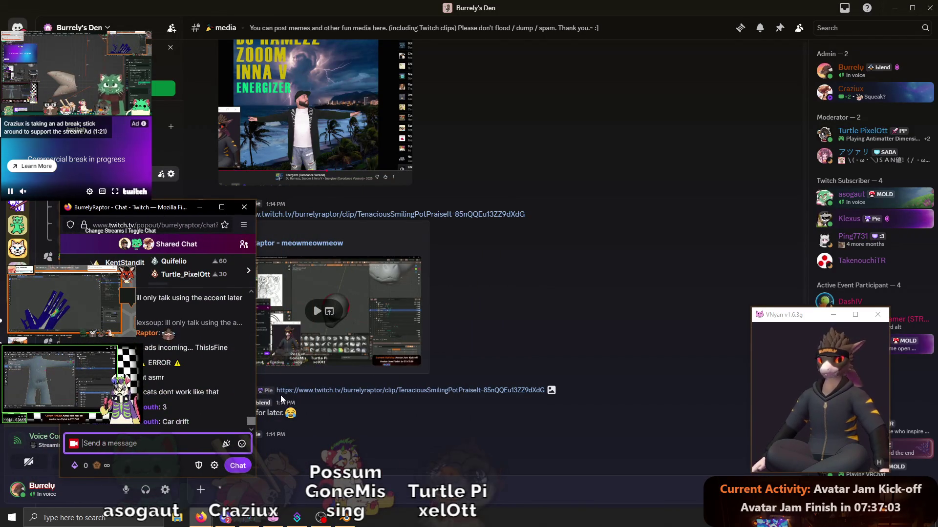
{"action": "left_click", "coordinate": [200, 519]}
{"action": "left_click", "coordinate": [176, 472]}
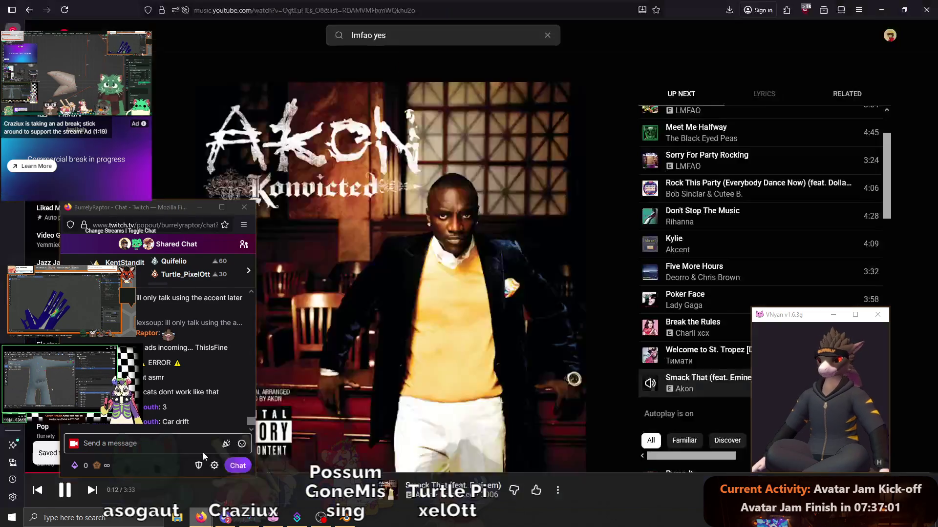
{"action": "left_click", "coordinate": [225, 519]}
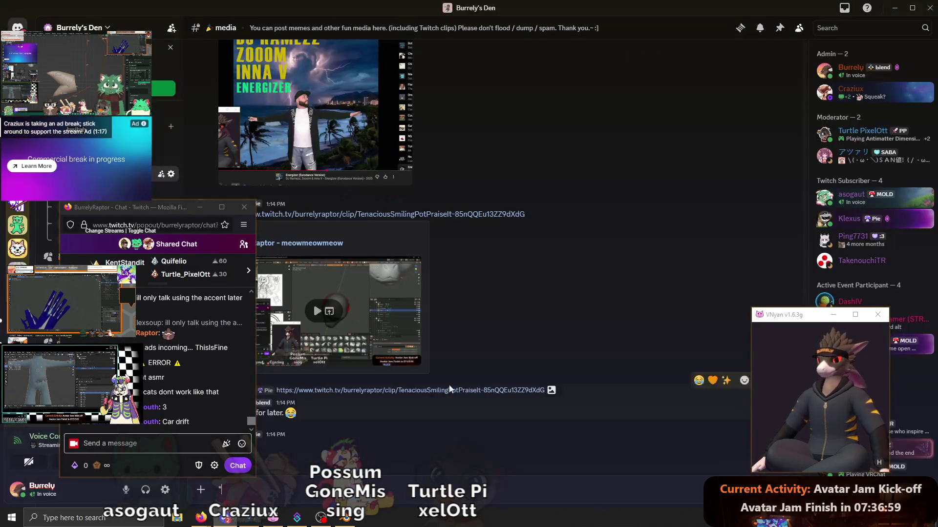
{"action": "left_click_drag", "start_coordinate": [147, 208], "coordinate": [536, 161]}
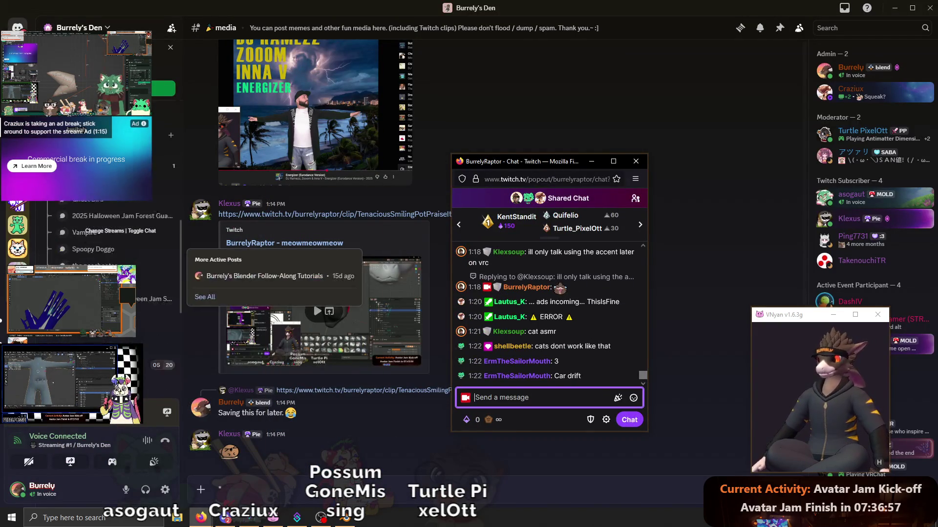
{"action": "scroll", "coordinate": [146, 293], "scroll_direction": "down", "scroll_amount": 1}
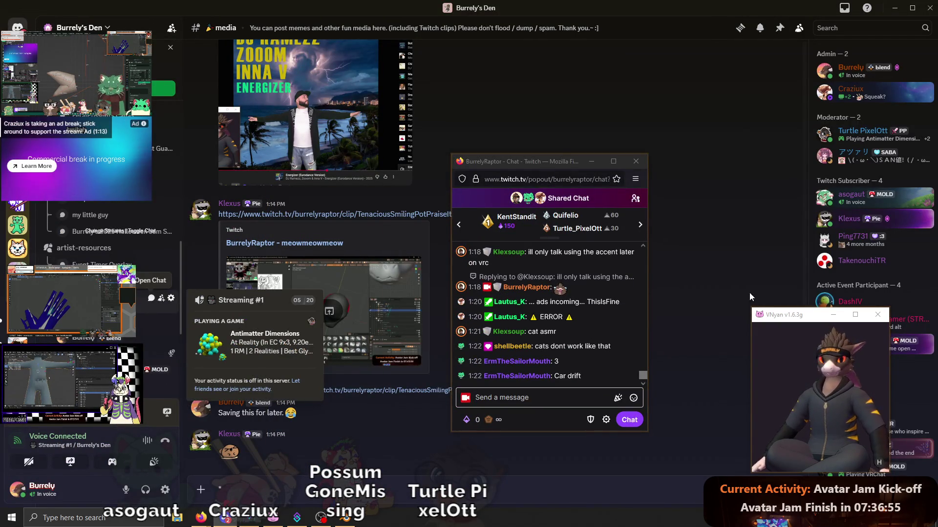
- Visit the Streaming #1 call, open the shared vdo.ninja link, return to #media and bring up the clip message options
{"action": "left_click", "coordinate": [147, 299]}
{"action": "left_click_drag", "start_coordinate": [776, 315], "coordinate": [326, 299]}
{"action": "scroll", "coordinate": [785, 272], "scroll_direction": "up", "scroll_amount": 3}
{"action": "left_click", "coordinate": [785, 251]}
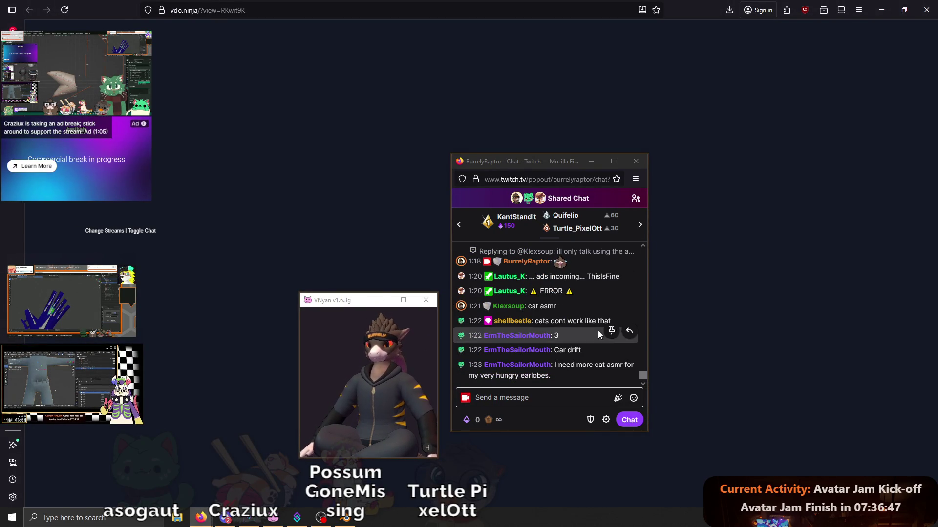
{"action": "left_click", "coordinate": [225, 517]}
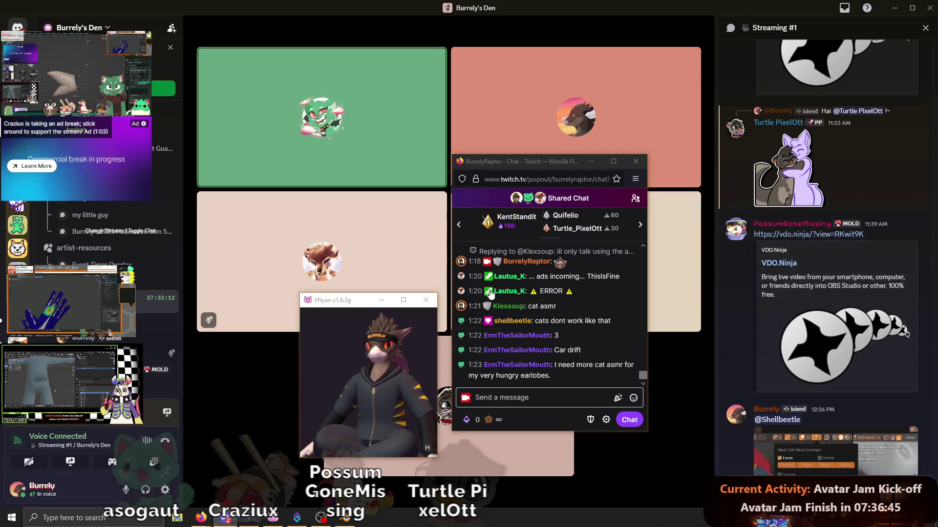
{"action": "scroll", "coordinate": [93, 242], "scroll_direction": "up", "scroll_amount": 3}
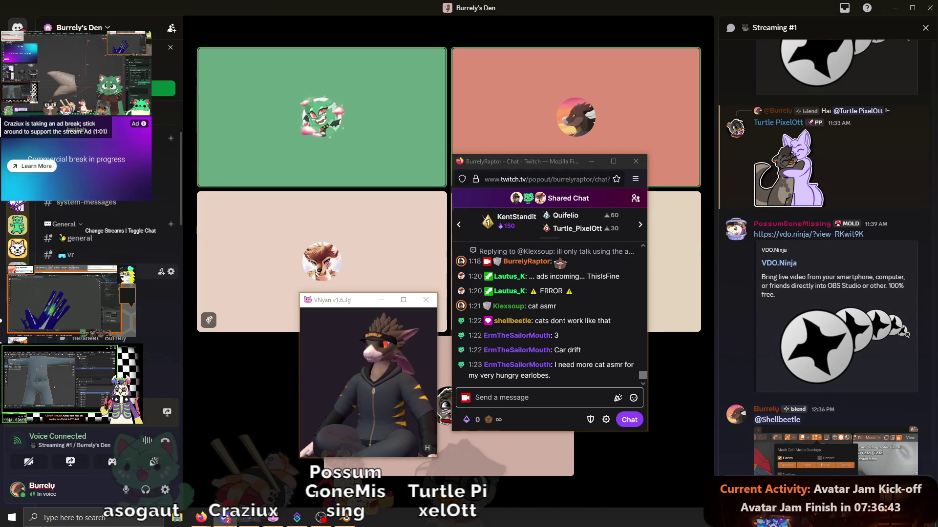
{"action": "key", "text": "alt+Left"}
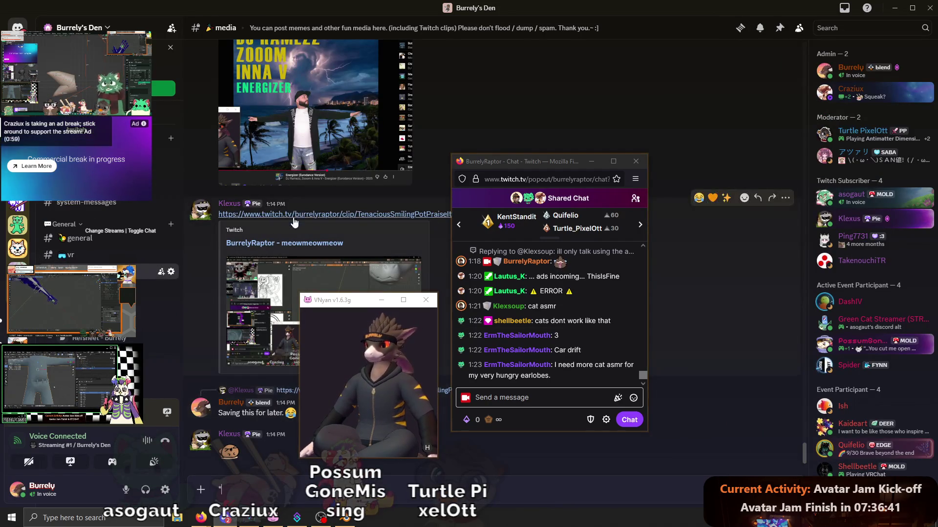
{"action": "right_click", "coordinate": [301, 293]}
- Copy the meowmeowmeow clip link and post it as a reply to the cat asmr message in Twitch chat
{"action": "left_click_drag", "start_coordinate": [351, 301], "coordinate": [328, 213]}
{"action": "left_click", "coordinate": [326, 490]}
{"action": "left_click", "coordinate": [629, 360]}
{"action": "key", "text": "ctrl+v"}
{"action": "key", "text": "Return"}
- Bring the vdo.ninja stream viewer forward and move the Twitch chat window out of the way to watch
{"action": "left_click", "coordinate": [176, 476]}
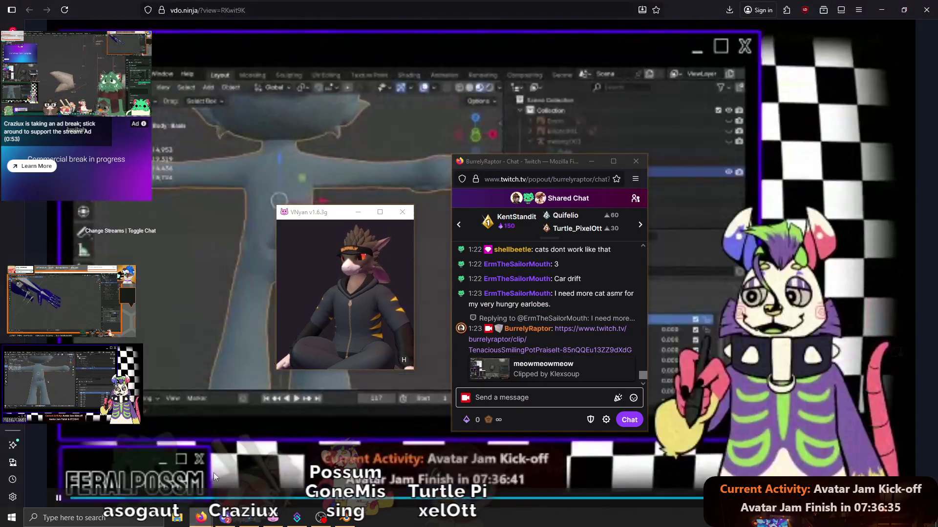
{"action": "left_click_drag", "start_coordinate": [518, 169], "coordinate": [819, 163]}
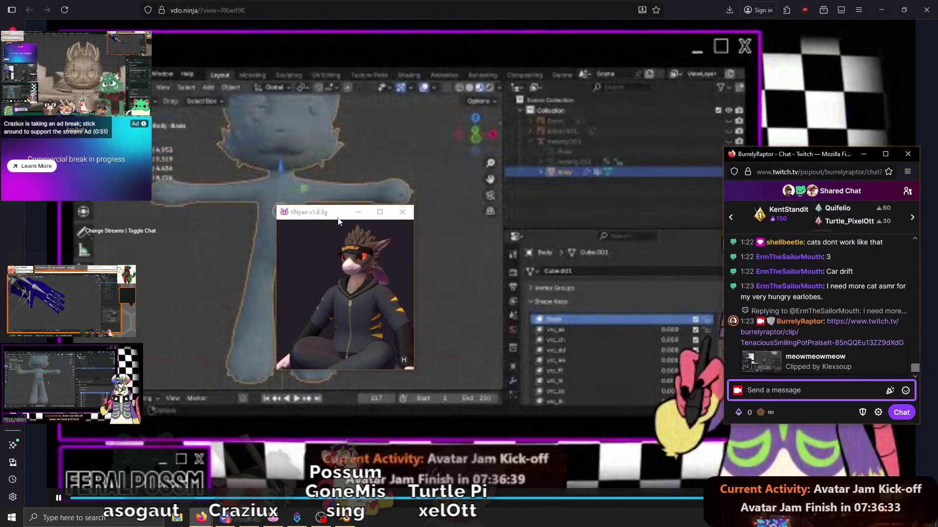
{"action": "left_click_drag", "start_coordinate": [340, 219], "coordinate": [677, 79]}
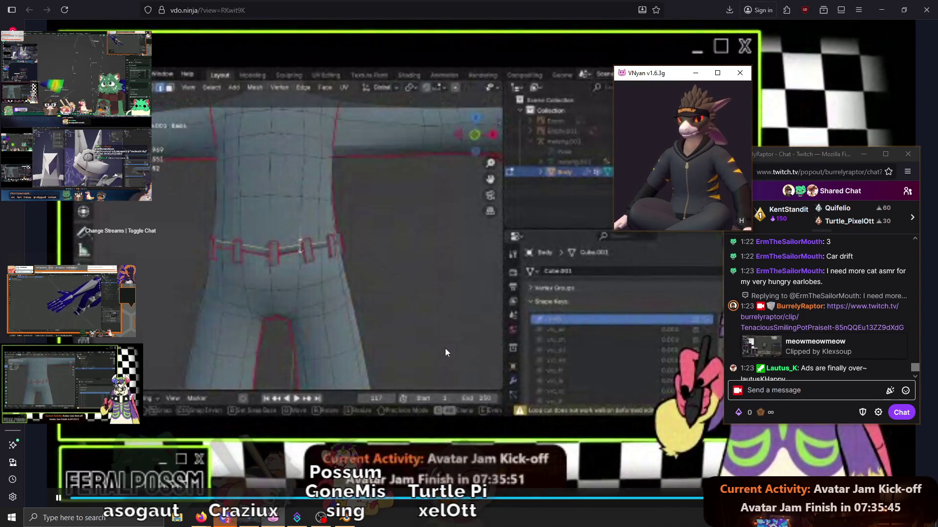
{"action": "left_click", "coordinate": [225, 518]}
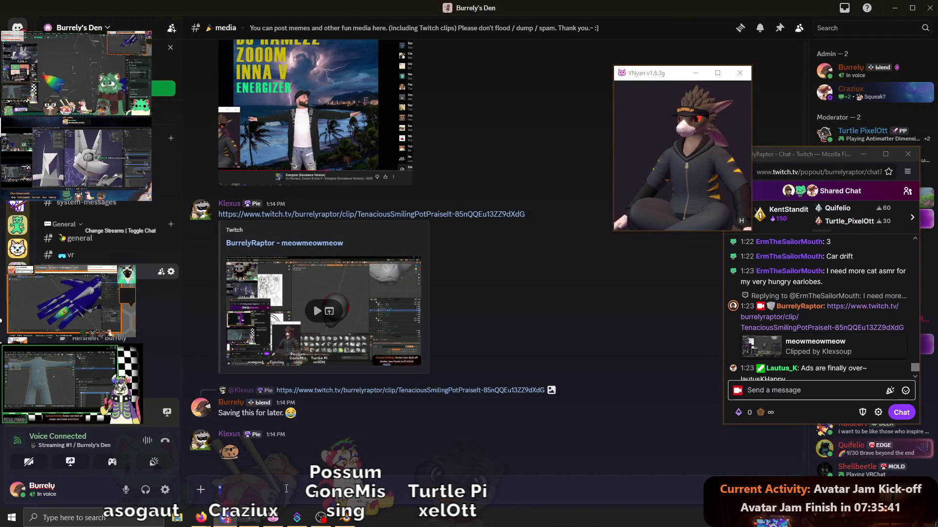
{"action": "key", "text": "alt+Tab"}
{"action": "key", "text": "Tab"}
{"action": "key", "text": "Tab"}
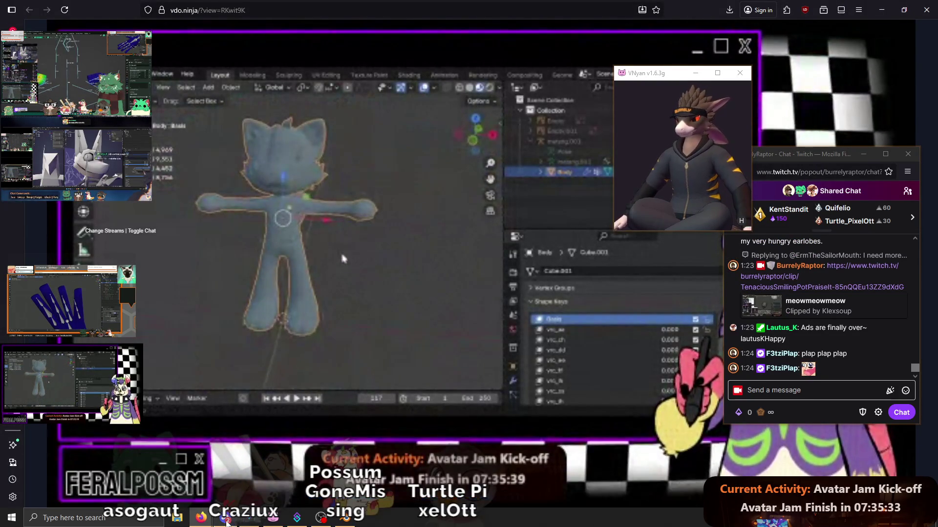
- Minimize the stream viewer to reveal Discord, then switch back to the Blender lizard project
{"action": "left_click", "coordinate": [829, 392]}
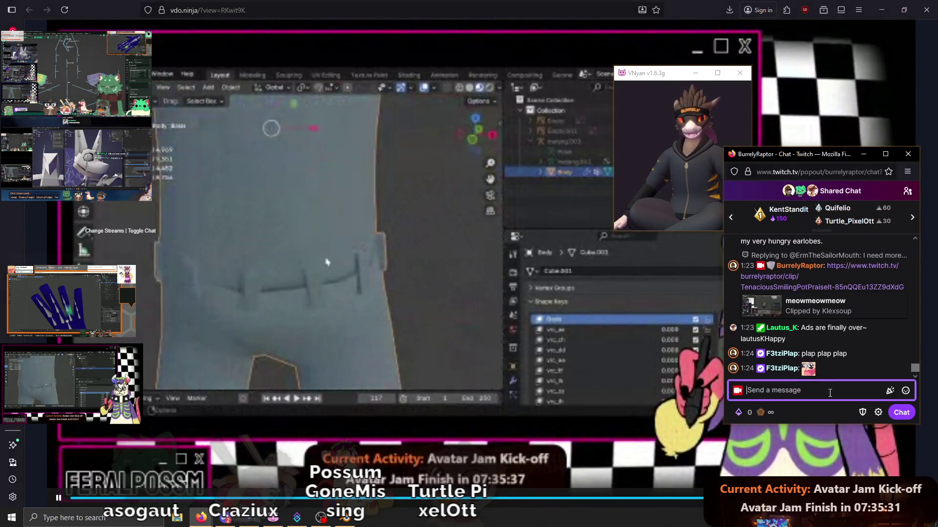
{"action": "left_click", "coordinate": [878, 9]}
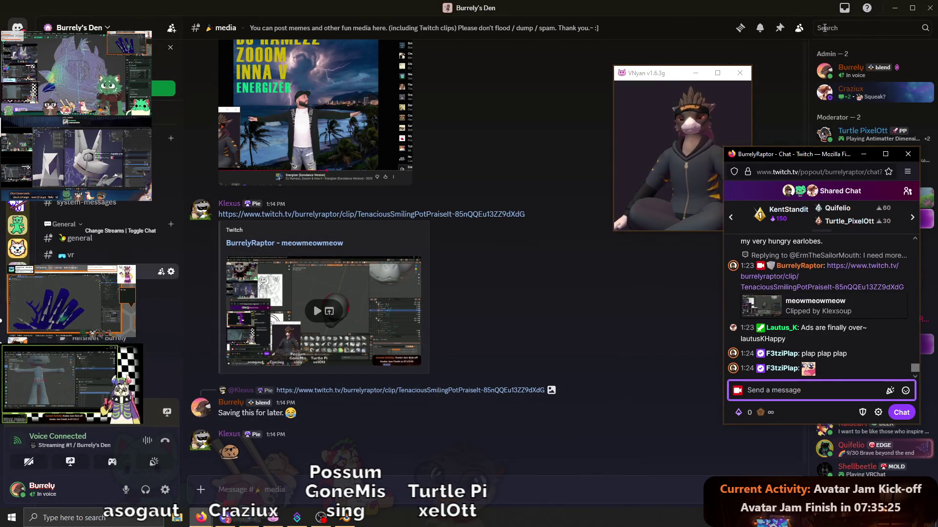
{"action": "key", "text": "alt+Tab"}
{"action": "scroll", "coordinate": [479, 337], "scroll_direction": "down", "scroll_amount": 5}
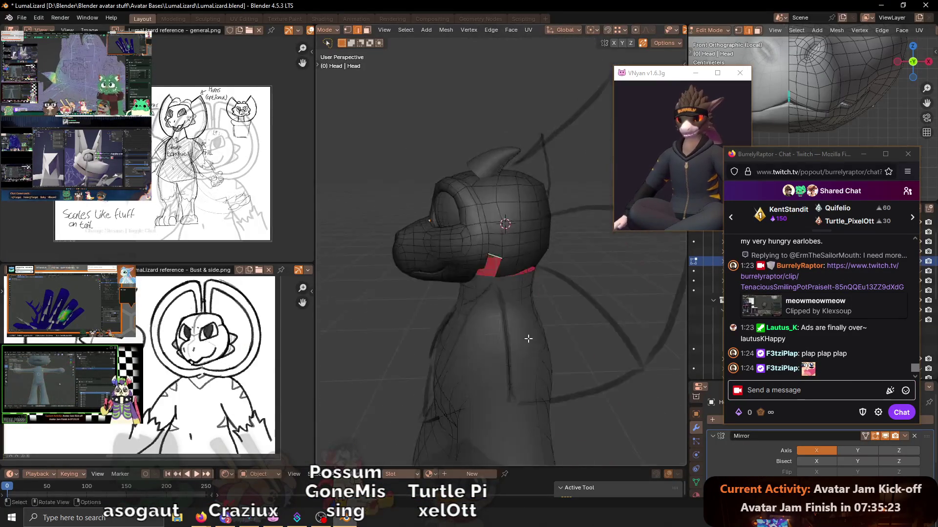
- Hide viewport overlays and orbit the full lizard body through front and three-quarter views, moving chat aside
{"action": "key", "text": "shift+alt+z"}
{"action": "mouse_move", "coordinate": [479, 338]}
{"action": "middle_mouse_down"}
{"action": "mouse_move", "coordinate": [564, 306]}
{"action": "mouse_move", "coordinate": [561, 321]}
{"action": "middle_mouse_up"}
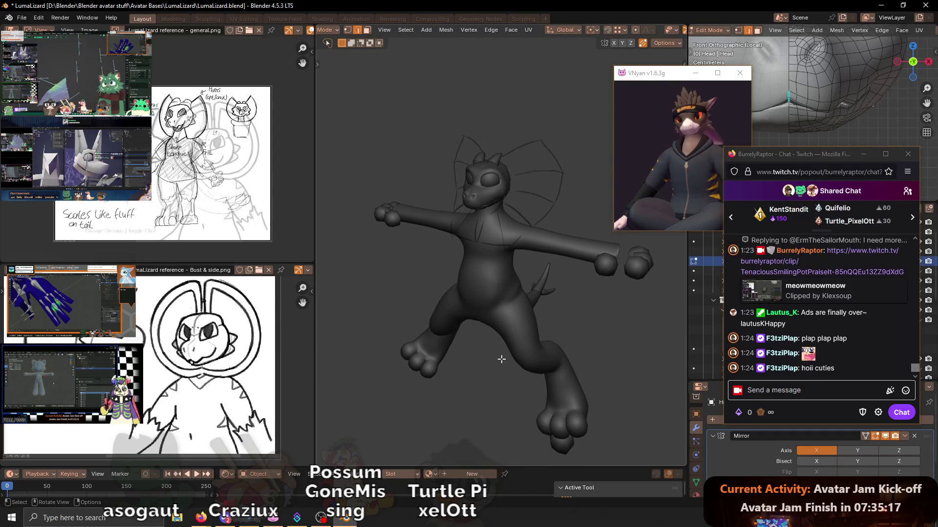
{"action": "middle_click_drag", "start_coordinate": [501, 359], "coordinate": [559, 353]}
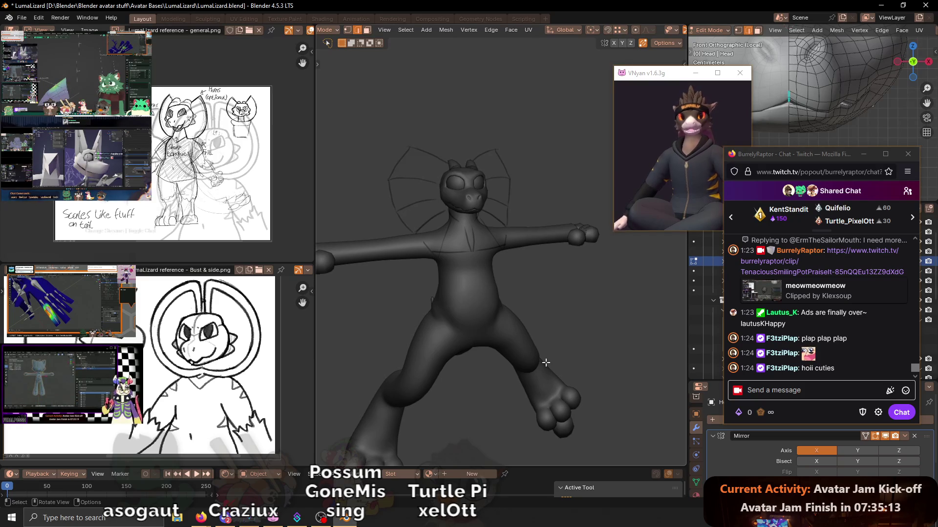
{"action": "middle_click_drag", "start_coordinate": [532, 309], "coordinate": [569, 272]}
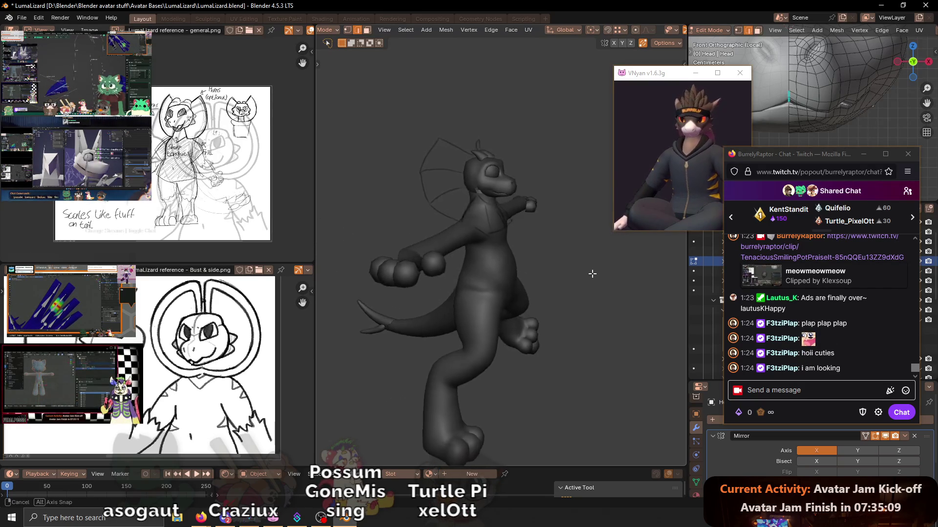
{"action": "mouse_move", "coordinate": [569, 272]}
{"action": "middle_mouse_down"}
{"action": "mouse_move", "coordinate": [481, 274]}
{"action": "mouse_move", "coordinate": [538, 296]}
{"action": "mouse_move", "coordinate": [505, 300]}
{"action": "middle_mouse_up"}
{"action": "scroll", "coordinate": [175, 146], "scroll_direction": "up", "scroll_amount": 2}
{"action": "scroll", "coordinate": [175, 146], "scroll_direction": "up", "scroll_amount": 2}
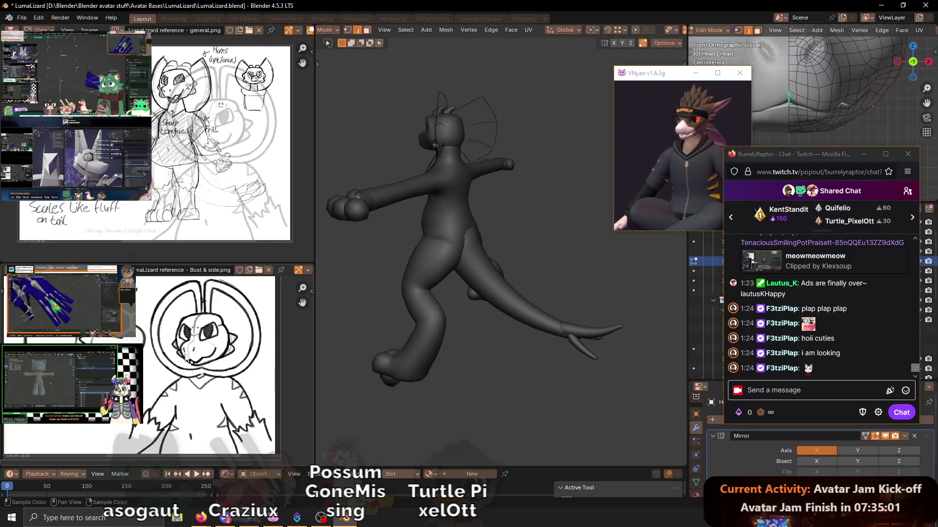
{"action": "scroll", "coordinate": [139, 360], "scroll_direction": "down", "scroll_amount": 2}
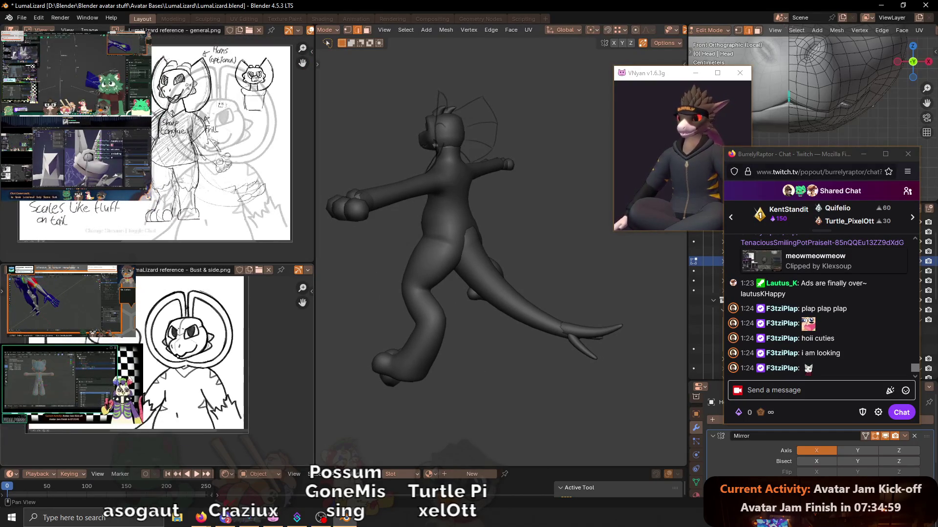
{"action": "scroll", "coordinate": [139, 359], "scroll_direction": "up", "scroll_amount": 1}
{"action": "middle_click_drag", "start_coordinate": [514, 278], "coordinate": [539, 242]}
{"action": "mouse_move", "coordinate": [843, 154]}
{"action": "left_mouse_down"}
{"action": "mouse_move", "coordinate": [197, 189]}
{"action": "mouse_move", "coordinate": [149, 210]}
{"action": "left_mouse_up"}
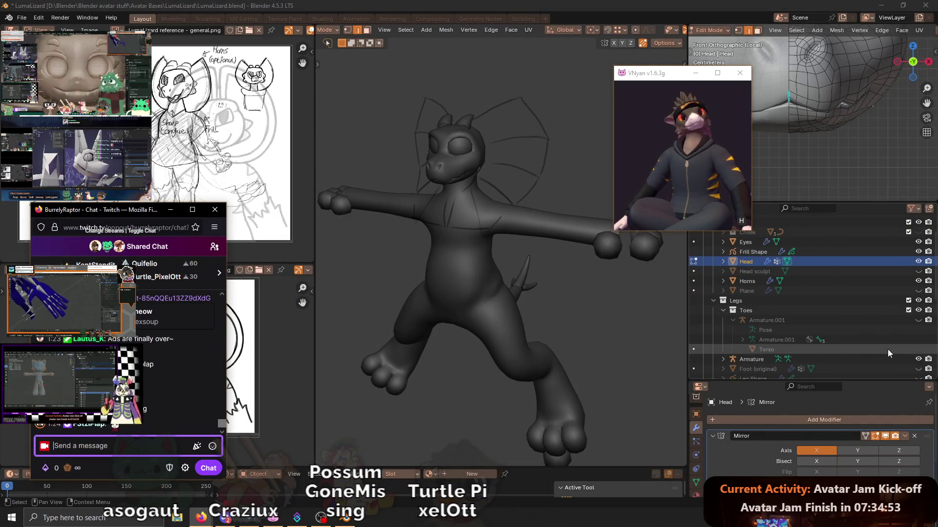
{"action": "scroll", "coordinate": [885, 345], "scroll_direction": "up", "scroll_amount": 1}
{"action": "scroll", "coordinate": [874, 288], "scroll_direction": "up", "scroll_amount": 2}
{"action": "scroll", "coordinate": [876, 300], "scroll_direction": "up", "scroll_amount": 1}
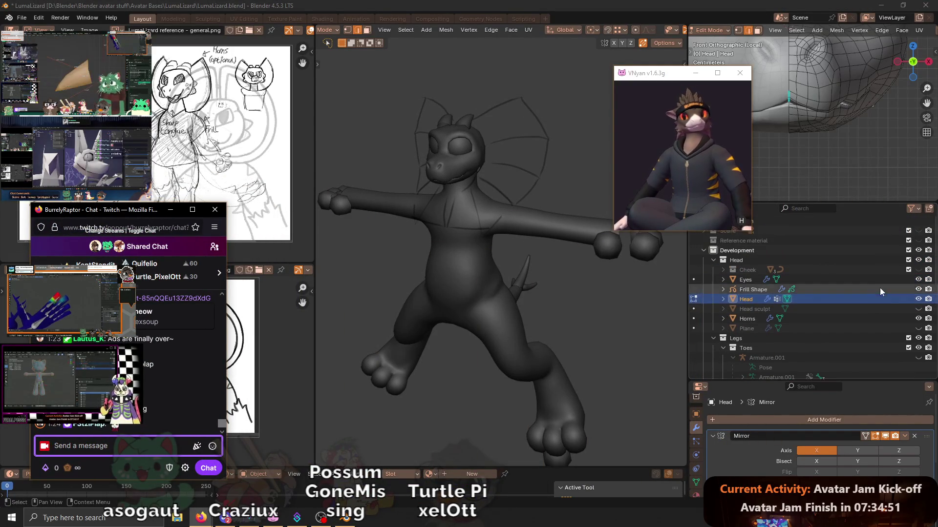
- Unhide the Cheek object in the Outliner and orbit the model from side back to front
{"action": "left_click", "coordinate": [919, 270]}
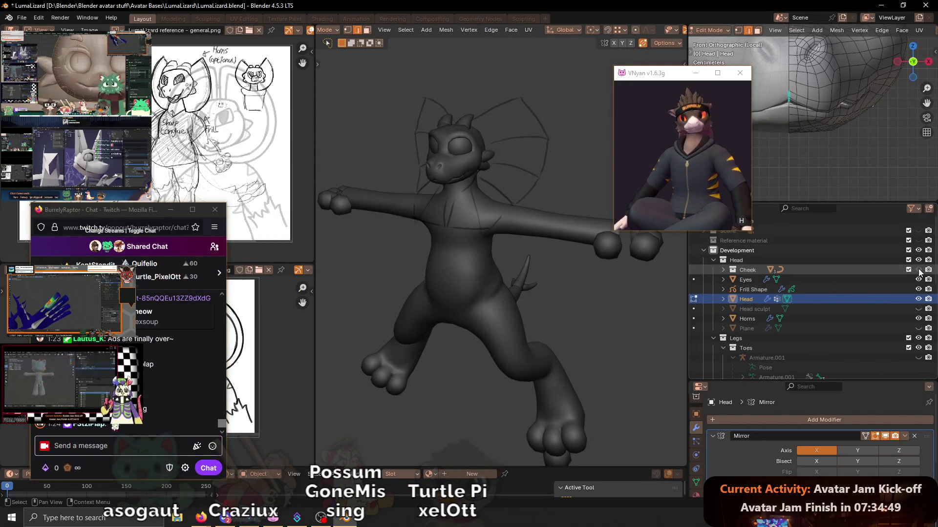
{"action": "middle_click_drag", "start_coordinate": [454, 132], "coordinate": [486, 115]}
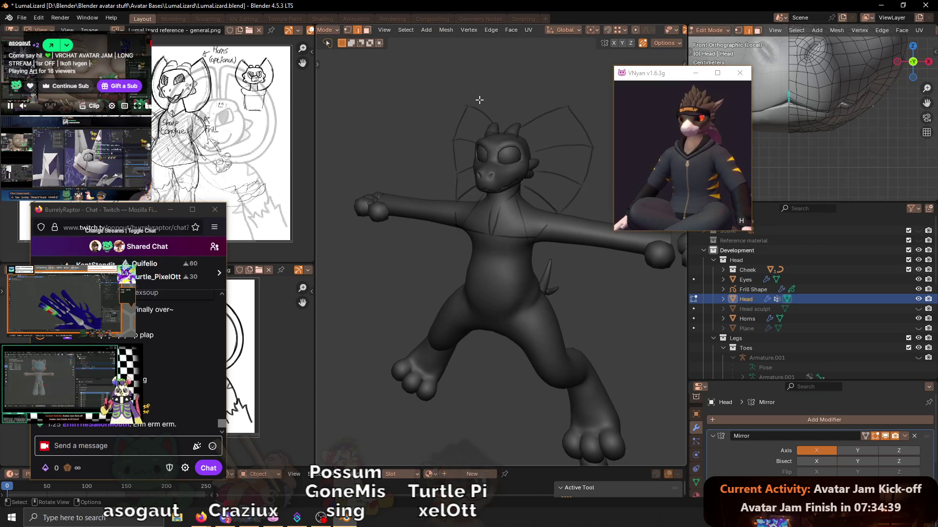
{"action": "middle_click_drag", "start_coordinate": [480, 100], "coordinate": [533, 214]}
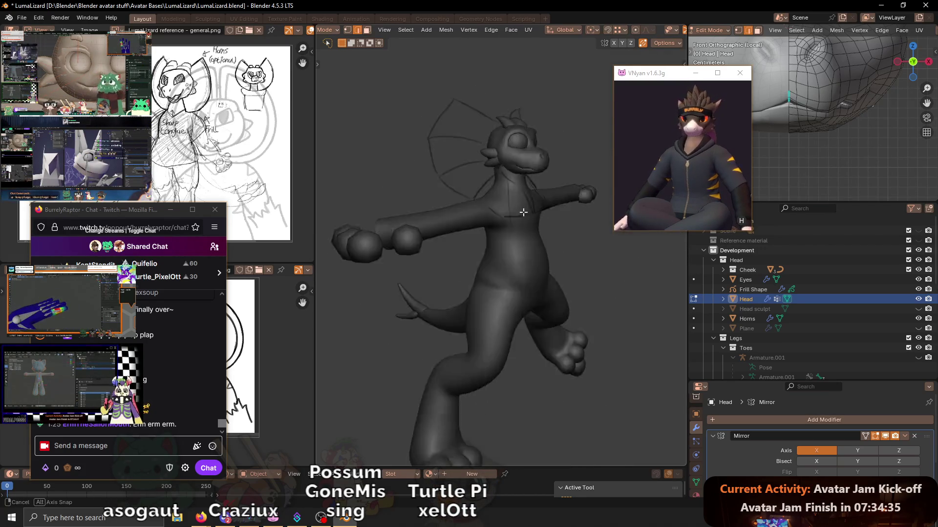
{"action": "middle_click_drag", "start_coordinate": [533, 214], "coordinate": [526, 256]}
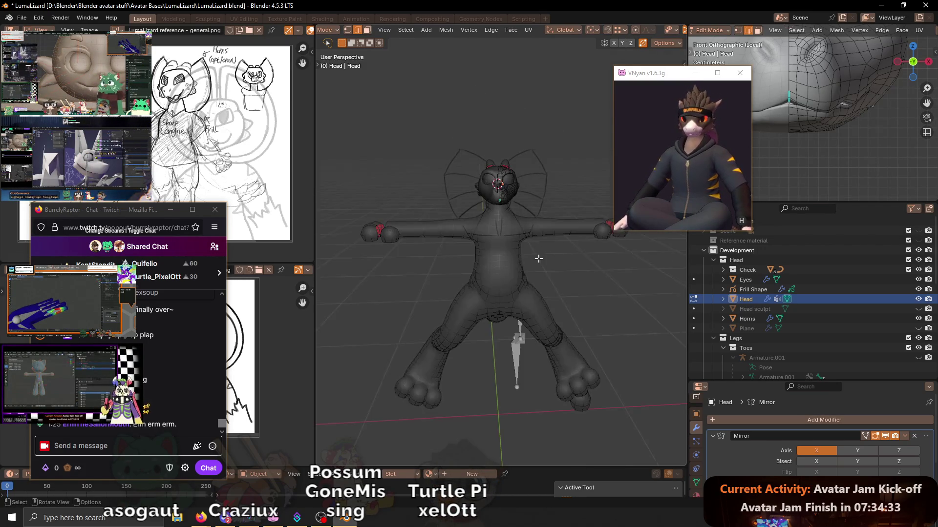
{"action": "key", "text": "Tab"}
{"action": "left_click", "coordinate": [518, 364]}
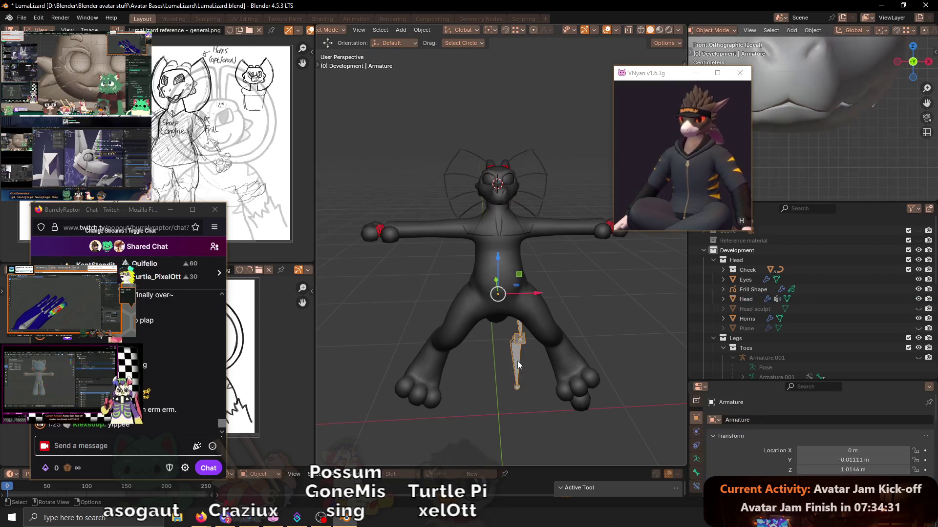
{"action": "left_click", "coordinate": [695, 459]}
{"action": "left_click", "coordinate": [874, 450]}
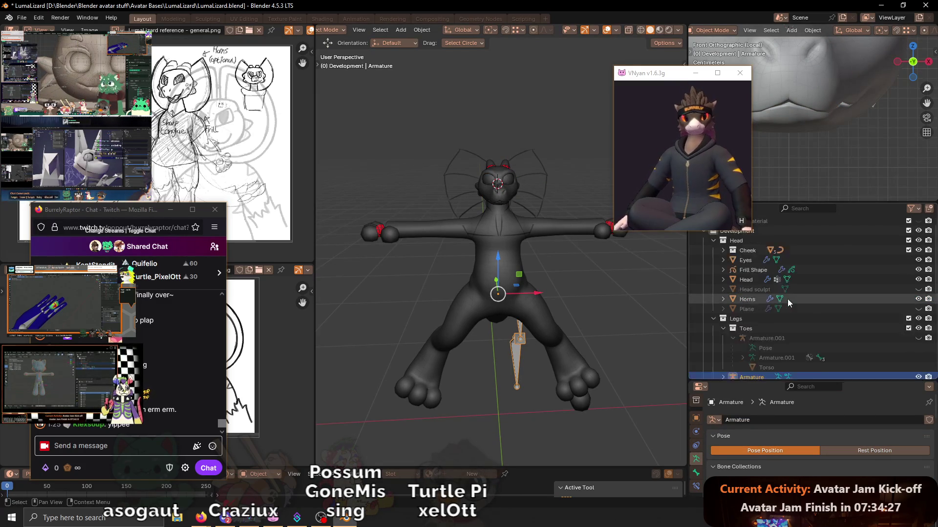
{"action": "scroll", "coordinate": [786, 302], "scroll_direction": "down", "scroll_amount": 4}
{"action": "left_click", "coordinate": [900, 300]}
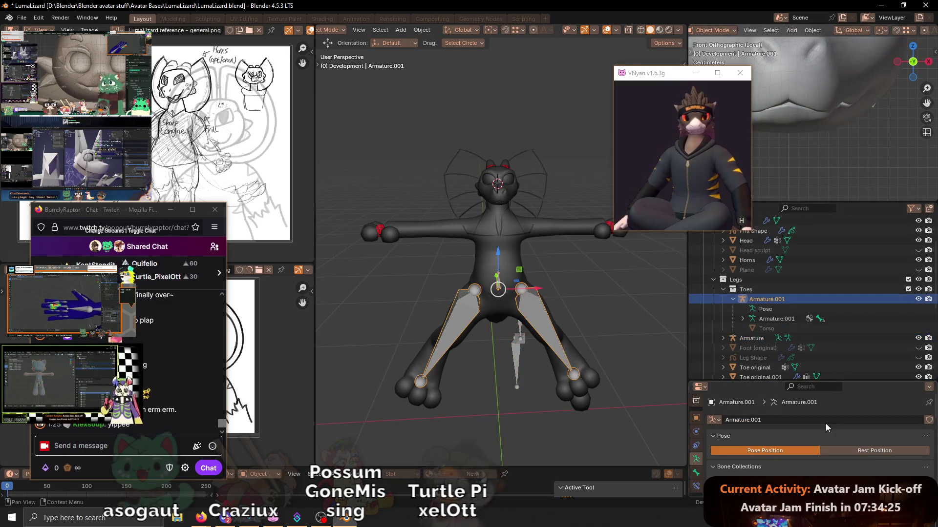
{"action": "left_click", "coordinate": [861, 453]}
{"action": "key", "text": "shift+alt+z"}
{"action": "mouse_move", "coordinate": [576, 315]}
{"action": "middle_mouse_down"}
{"action": "mouse_move", "coordinate": [527, 258]}
{"action": "mouse_move", "coordinate": [428, 240]}
{"action": "middle_mouse_up"}
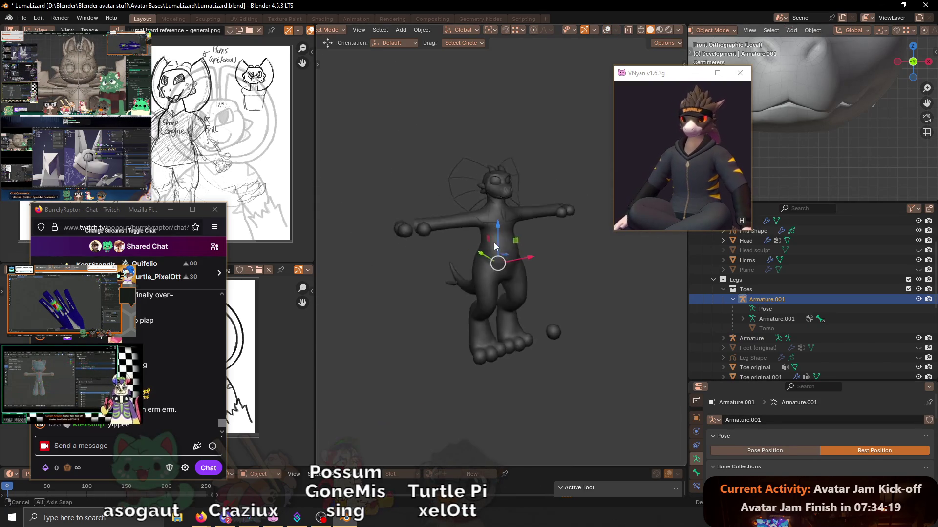
{"action": "middle_click_drag", "start_coordinate": [427, 240], "coordinate": [478, 254]}
{"action": "scroll", "coordinate": [484, 253], "scroll_direction": "up", "scroll_amount": 1}
{"action": "scroll", "coordinate": [488, 250], "scroll_direction": "up", "scroll_amount": 1}
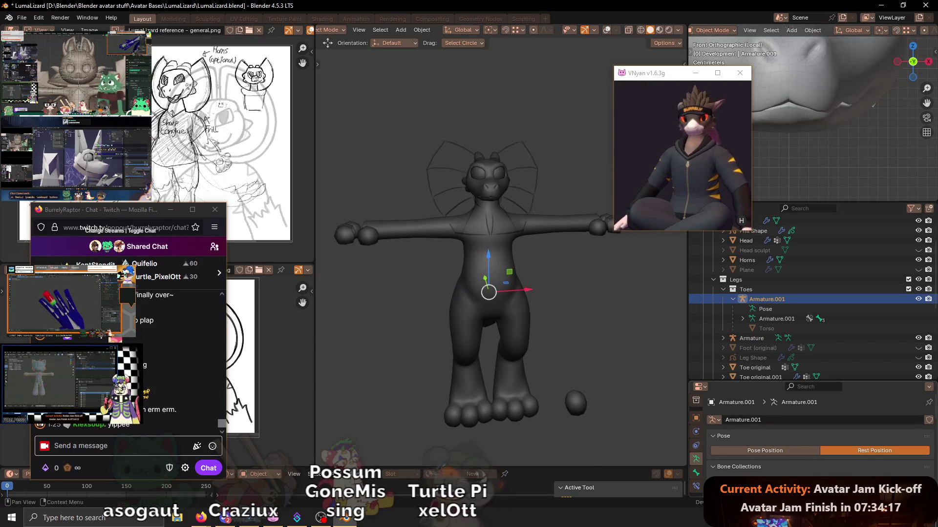
{"action": "left_click", "coordinate": [776, 451]}
{"action": "middle_click_drag", "start_coordinate": [603, 339], "coordinate": [544, 272]}
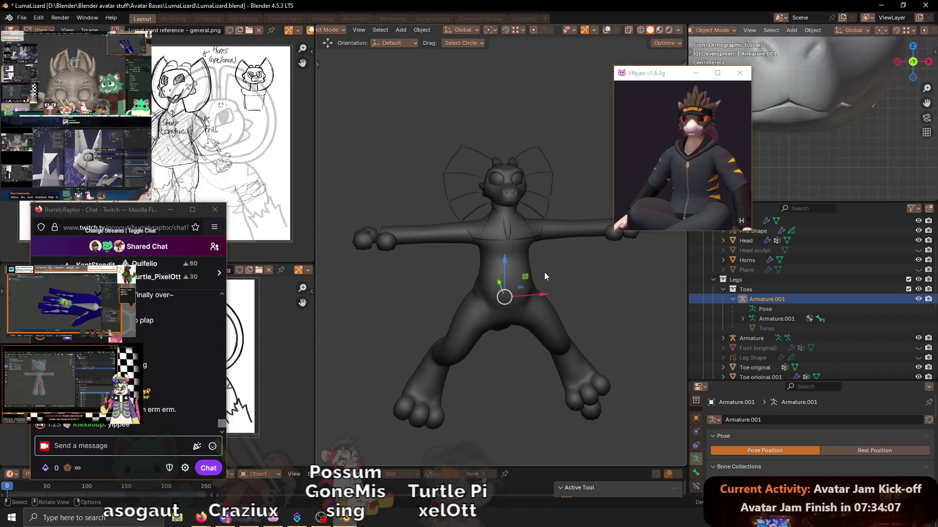
{"action": "middle_click_drag", "start_coordinate": [549, 222], "coordinate": [552, 254]}
{"action": "left_click", "coordinate": [552, 254]}
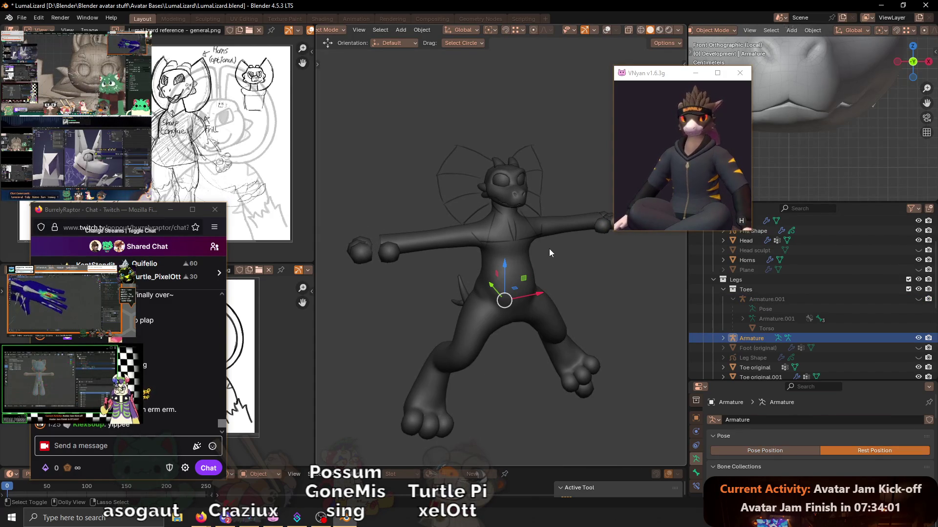
{"action": "left_click", "coordinate": [549, 249]}
- Show overlays and leg bones again, orbit the lizard, and send a hello message in stream chat
{"action": "key", "text": "shift+alt+z"}
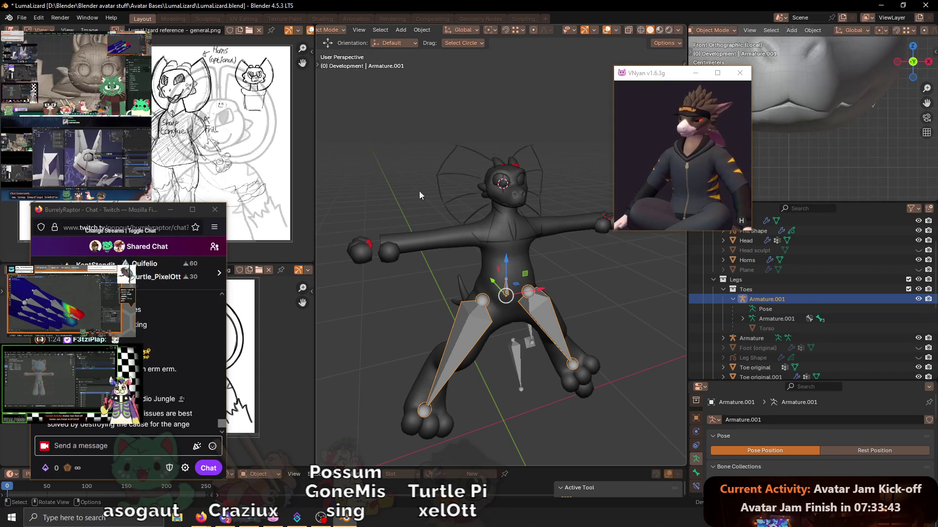
{"action": "middle_click_drag", "start_coordinate": [538, 241], "coordinate": [553, 252]}
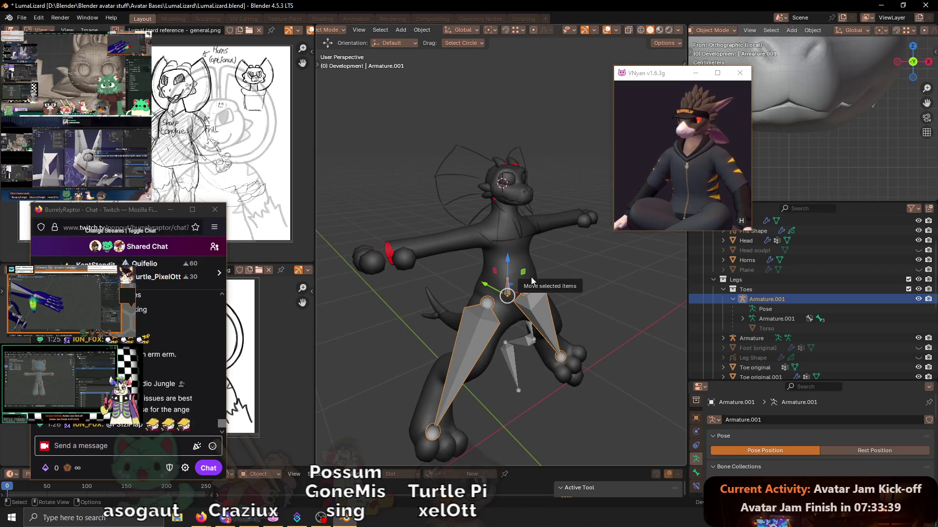
{"action": "middle_click_drag", "start_coordinate": [547, 242], "coordinate": [513, 237]}
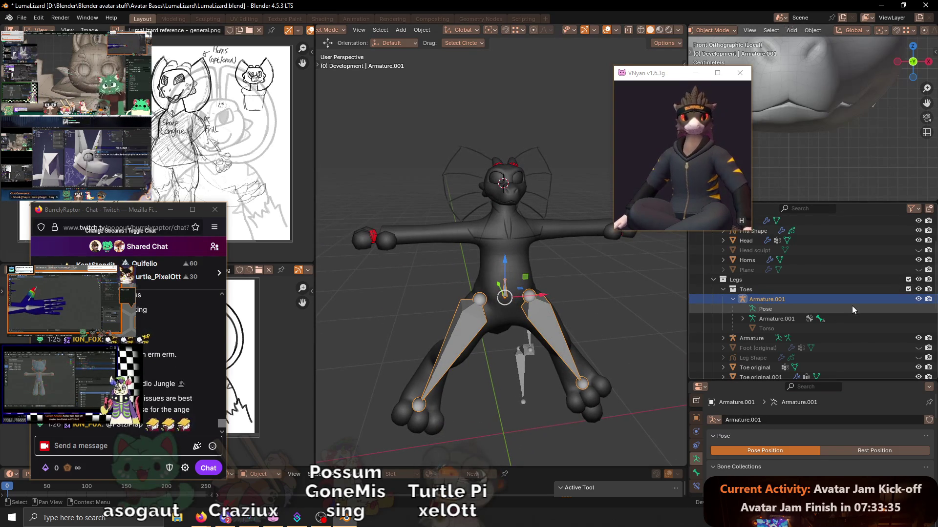
{"action": "left_click", "coordinate": [169, 448]}
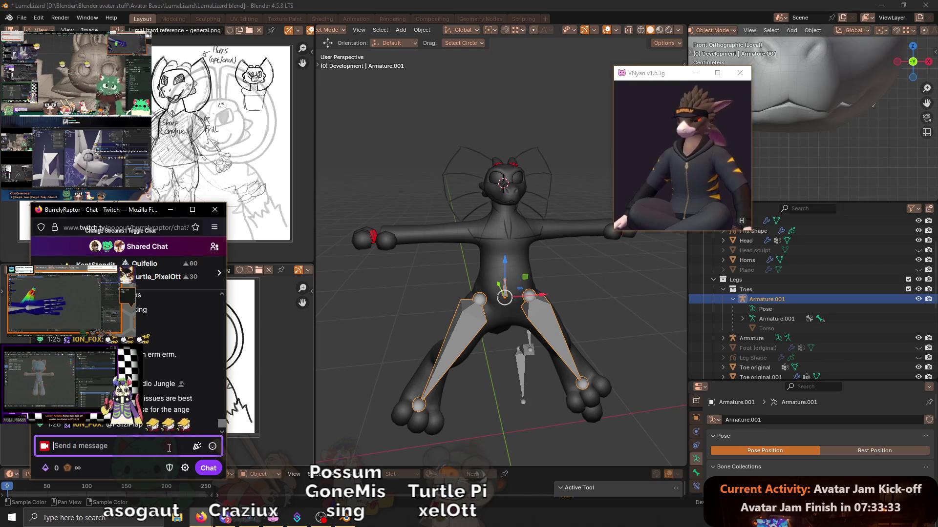
{"action": "type", "text": "hello.-"}
{"action": "key", "text": "Return"}
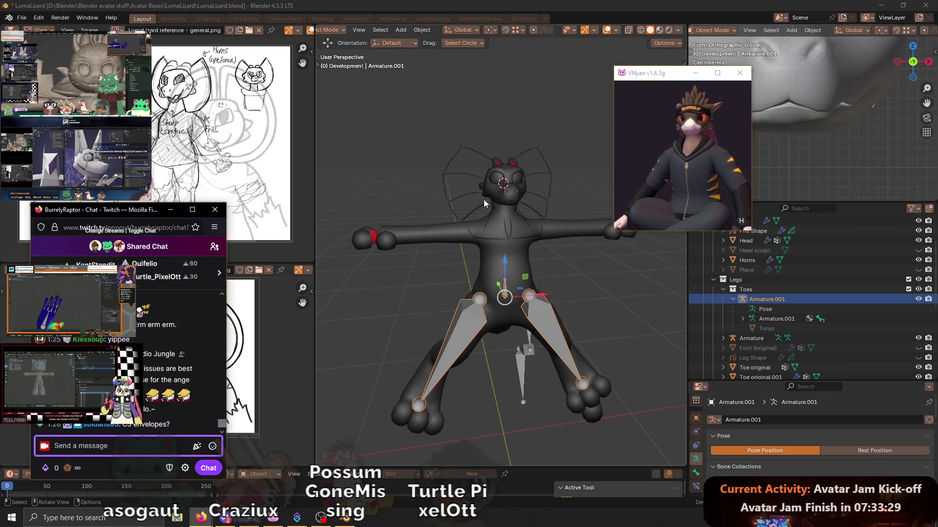
{"action": "middle_click_drag", "start_coordinate": [484, 200], "coordinate": [486, 194]}
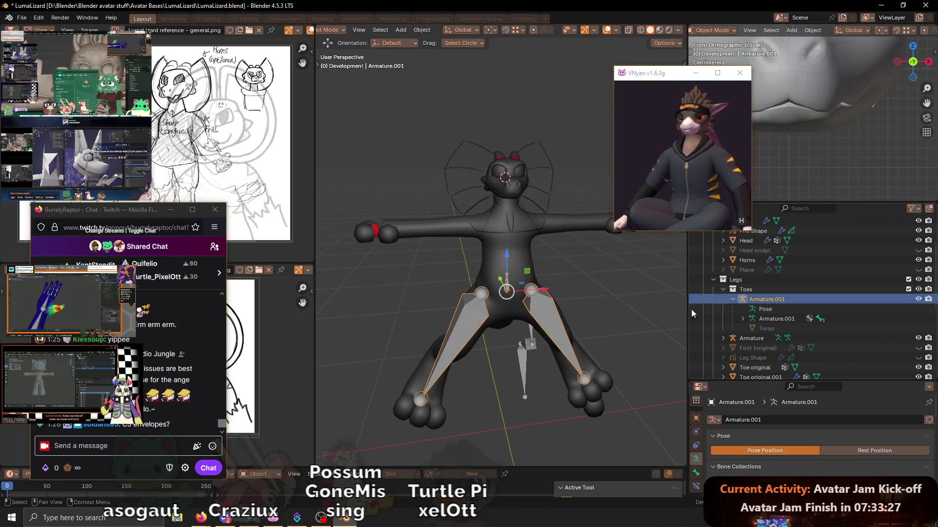
{"action": "scroll", "coordinate": [891, 308], "scroll_direction": "up", "scroll_amount": 1}
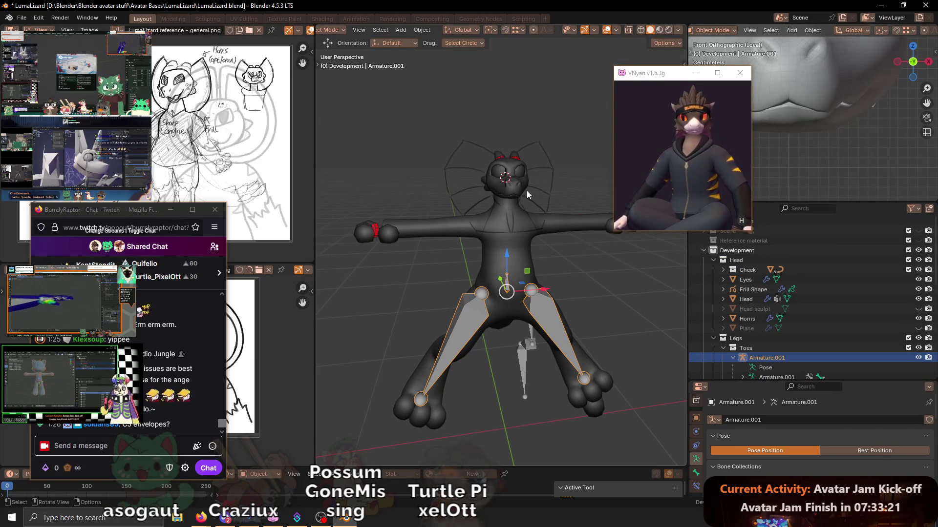
- Select the Head mesh and frame it in close view
{"action": "left_click", "coordinate": [512, 182]}
{"action": "key", "text": "KP_Decimal"}
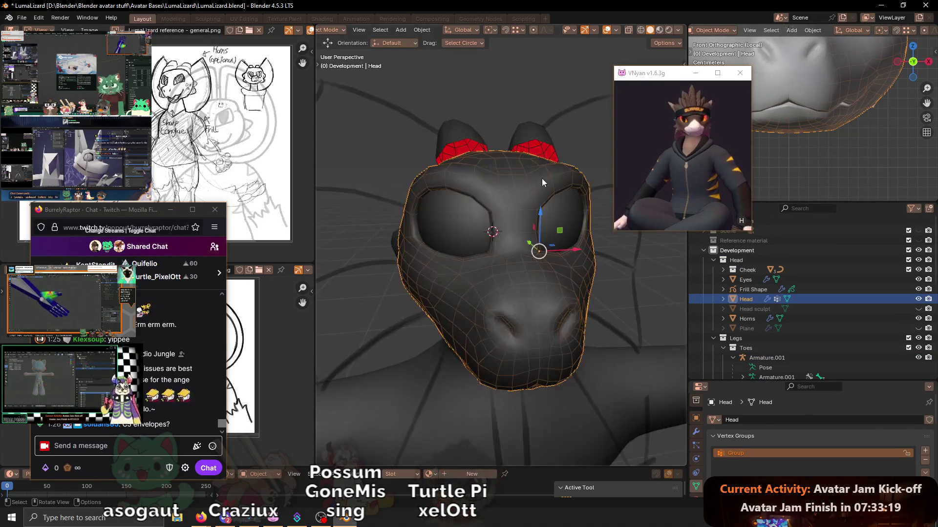
- Slide a vertex near the jaw along its edge on the Head mesh
{"action": "mouse_move", "coordinate": [572, 222]}
{"action": "middle_mouse_down"}
{"action": "mouse_move", "coordinate": [512, 226]}
{"action": "mouse_move", "coordinate": [556, 225]}
{"action": "mouse_move", "coordinate": [545, 251]}
{"action": "middle_mouse_up"}
{"action": "key", "text": "Tab"}
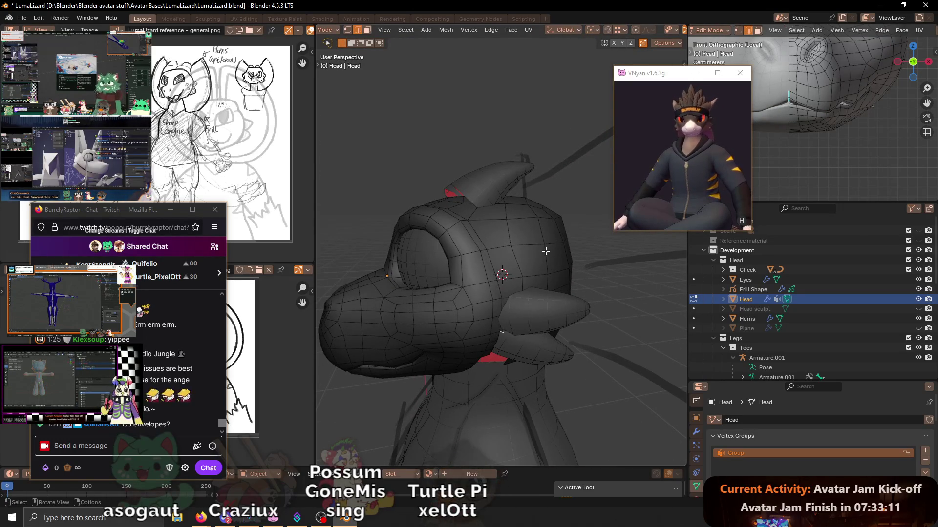
{"action": "middle_click_drag", "start_coordinate": [546, 252], "coordinate": [539, 249]}
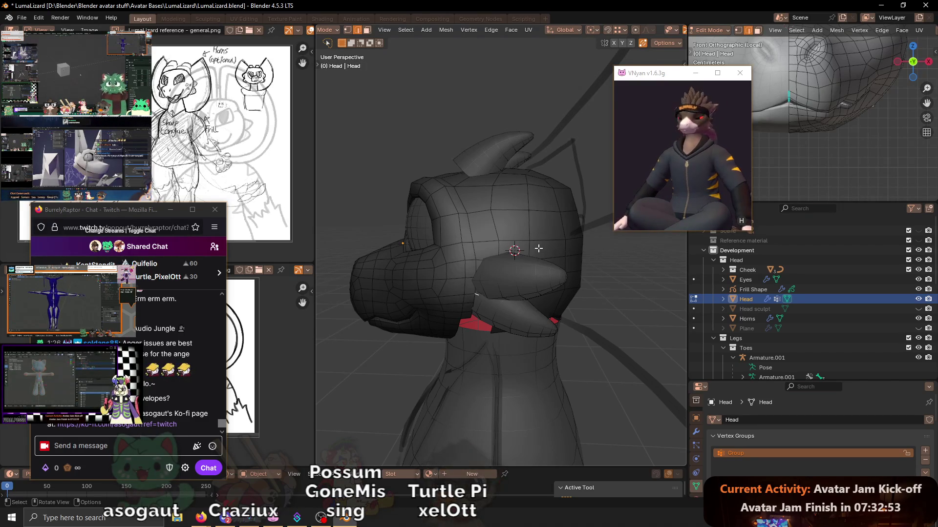
{"action": "mouse_move", "coordinate": [492, 220]}
{"action": "middle_mouse_down"}
{"action": "mouse_move", "coordinate": [496, 242]}
{"action": "mouse_move", "coordinate": [516, 220]}
{"action": "mouse_move", "coordinate": [530, 233]}
{"action": "mouse_move", "coordinate": [514, 253]}
{"action": "middle_mouse_up"}
{"action": "key", "text": "shift+v"}
{"action": "left_click", "coordinate": [503, 237]}
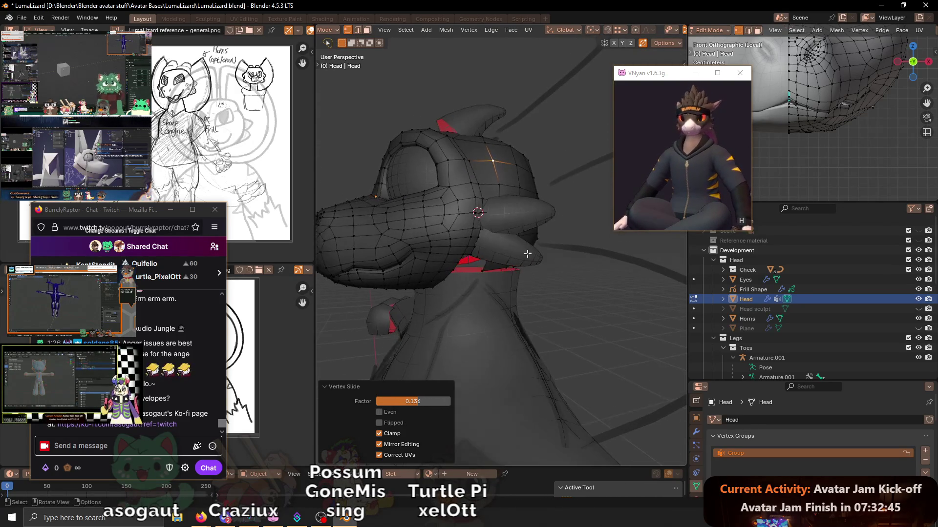
{"action": "key", "text": "Tab"}
- Hide the cheek horn pieces and return to editing the Head mesh
{"action": "left_click", "coordinate": [520, 214]}
{"action": "key", "text": "h"}
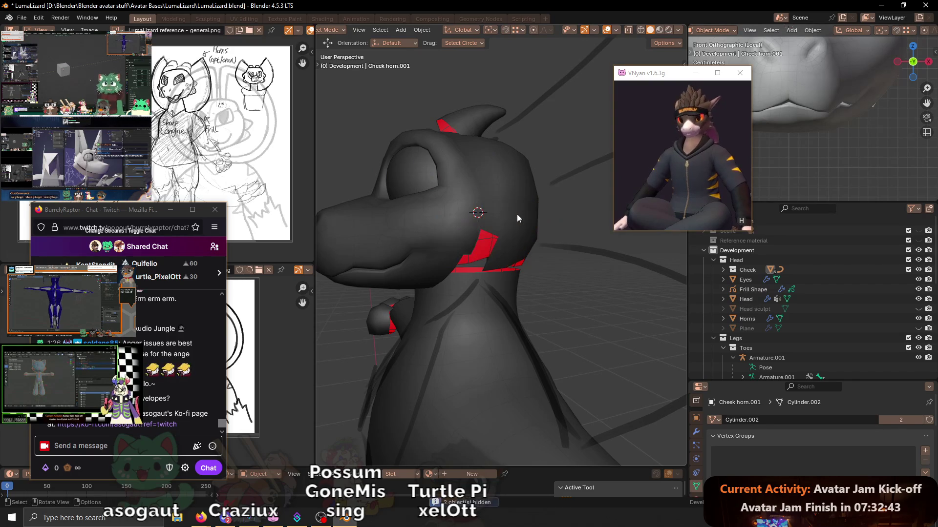
{"action": "scroll", "coordinate": [502, 240], "scroll_direction": "up", "scroll_amount": 3}
{"action": "middle_click_drag", "start_coordinate": [508, 258], "coordinate": [512, 239]}
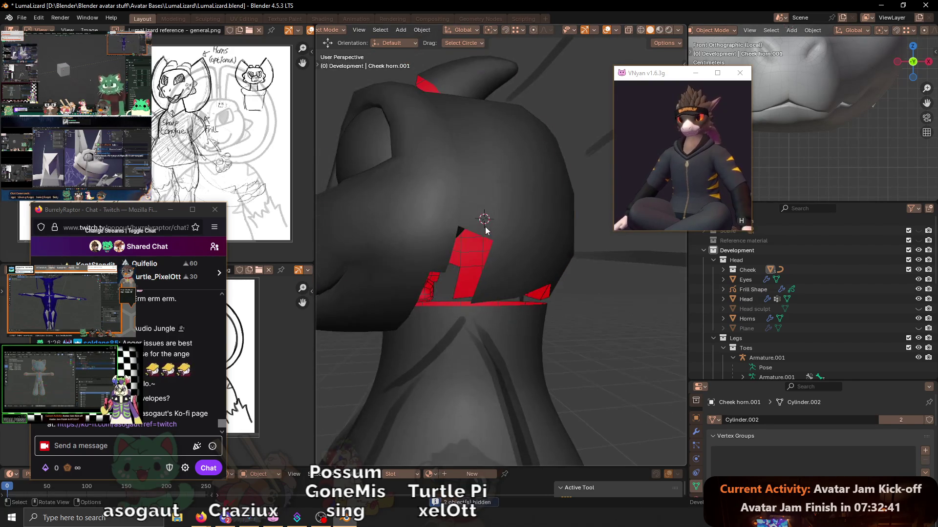
{"action": "left_click", "coordinate": [513, 238]}
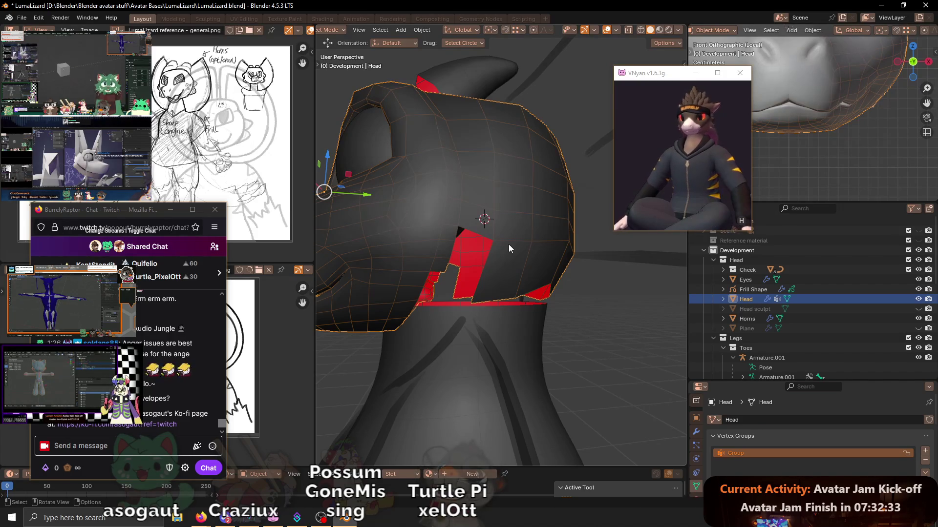
{"action": "key", "text": "Tab"}
- Slide another vertex beside the neck opening along its edge, then move toward sculpting
{"action": "middle_click_drag", "start_coordinate": [509, 237], "coordinate": [516, 246]}
{"action": "key", "text": "shift+v"}
{"action": "left_click", "coordinate": [510, 227]}
{"action": "key", "text": "shift+v"}
{"action": "left_click", "coordinate": [502, 208]}
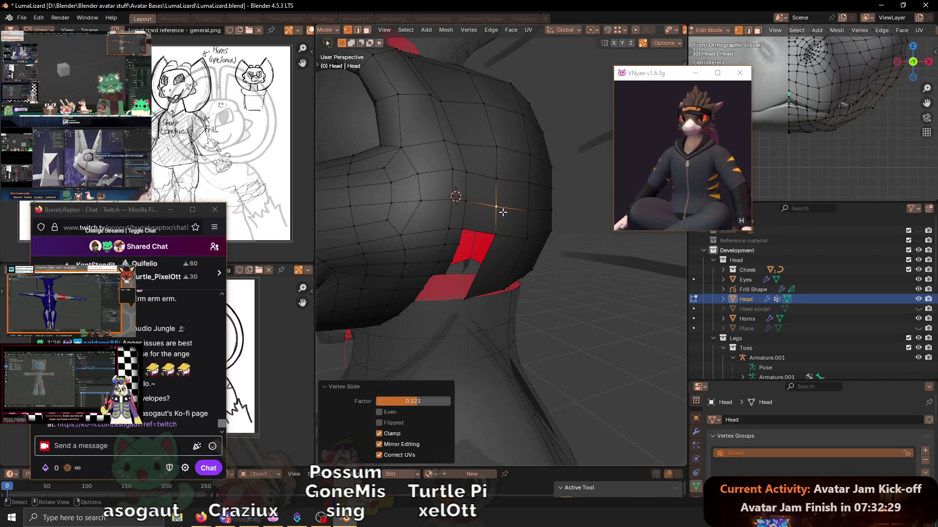
{"action": "middle_click_drag", "start_coordinate": [502, 209], "coordinate": [557, 246]}
{"action": "key", "text": "ctrl+Tab"}
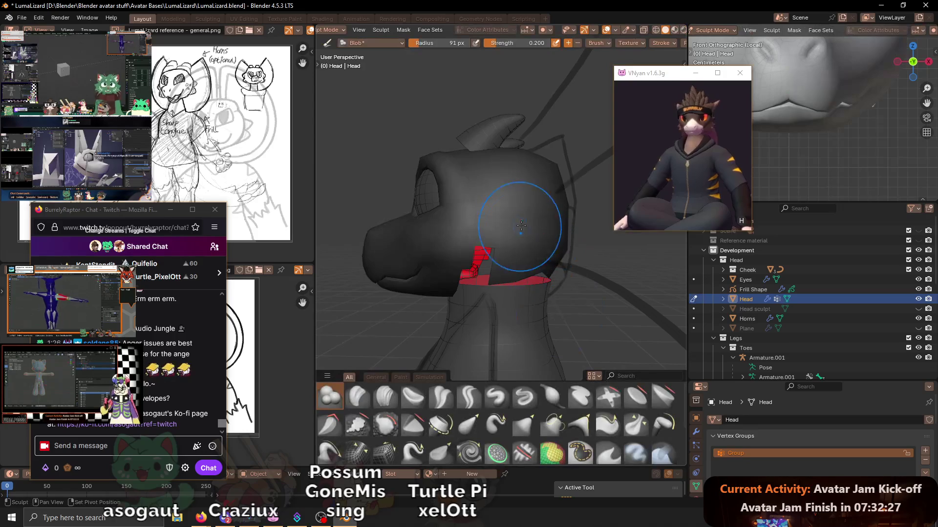
- Work over the head surface with the Relax Slide brush from several angles
{"action": "left_click", "coordinate": [380, 454]}
{"action": "mouse_move", "coordinate": [506, 241]}
{"action": "middle_mouse_down"}
{"action": "mouse_move", "coordinate": [554, 209]}
{"action": "mouse_move", "coordinate": [478, 210]}
{"action": "mouse_move", "coordinate": [536, 210]}
{"action": "middle_mouse_up"}
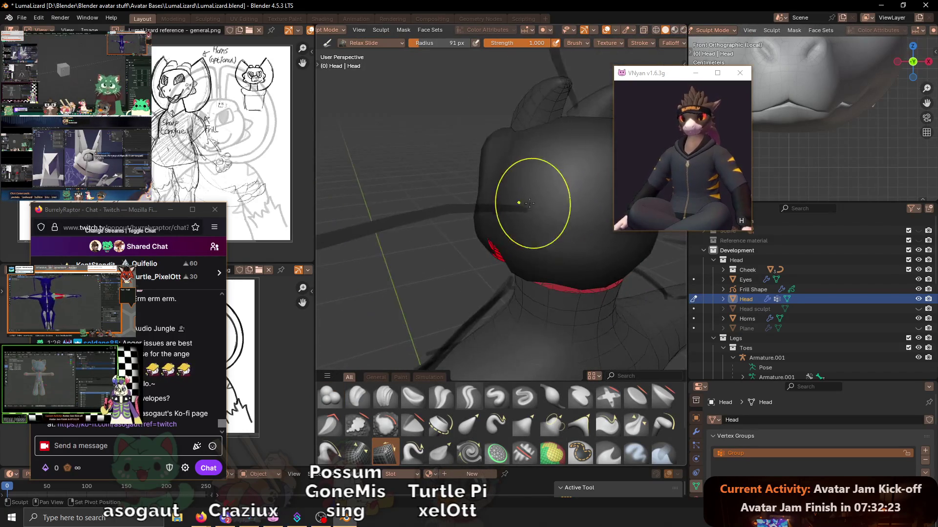
{"action": "mouse_move", "coordinate": [535, 161]}
{"action": "middle_mouse_down"}
{"action": "mouse_move", "coordinate": [570, 190]}
{"action": "mouse_move", "coordinate": [503, 189]}
{"action": "mouse_move", "coordinate": [550, 223]}
{"action": "middle_mouse_up"}
{"action": "middle_click_drag", "start_coordinate": [558, 274], "coordinate": [560, 218]}
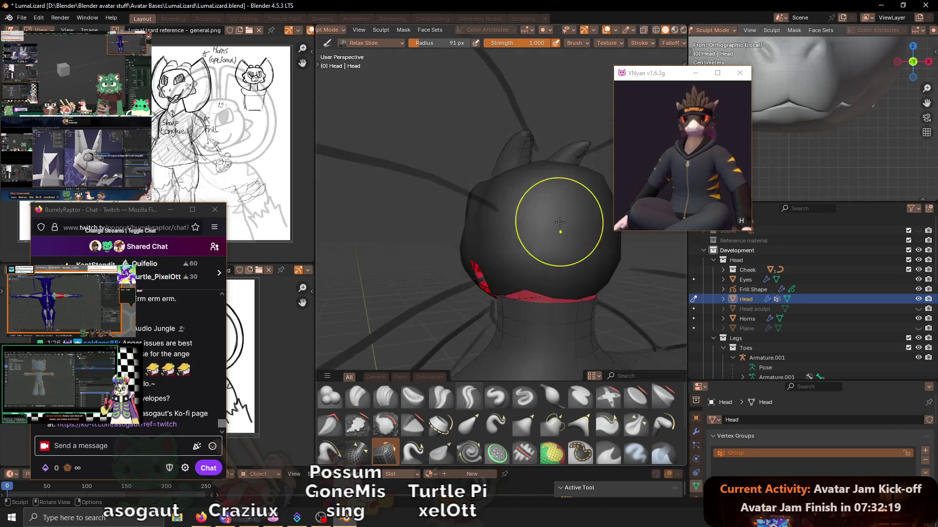
{"action": "mouse_move", "coordinate": [543, 256]}
{"action": "middle_mouse_down"}
{"action": "mouse_move", "coordinate": [519, 187]}
{"action": "mouse_move", "coordinate": [529, 215]}
{"action": "mouse_move", "coordinate": [516, 199]}
{"action": "middle_mouse_up"}
- Smooth the head with the Smooth and Relax Pinch brushes, checking from above and behind
{"action": "left_click", "coordinate": [383, 426]}
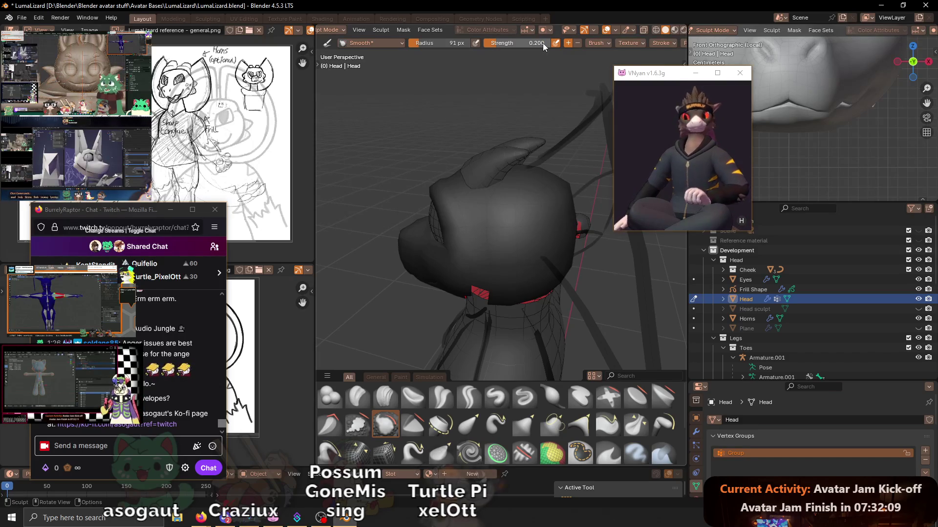
{"action": "mouse_move", "coordinate": [542, 165]}
{"action": "middle_mouse_down"}
{"action": "mouse_move", "coordinate": [558, 203]}
{"action": "mouse_move", "coordinate": [541, 213]}
{"action": "mouse_move", "coordinate": [450, 210]}
{"action": "mouse_move", "coordinate": [500, 200]}
{"action": "mouse_move", "coordinate": [547, 378]}
{"action": "middle_mouse_up"}
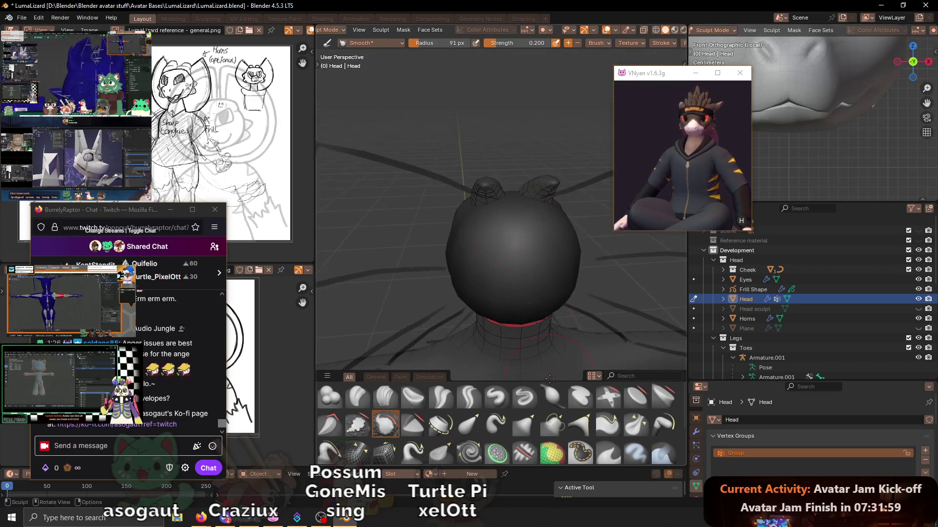
{"action": "left_click", "coordinate": [356, 452]}
{"action": "mouse_move", "coordinate": [512, 293]}
{"action": "middle_mouse_down"}
{"action": "mouse_move", "coordinate": [511, 239]}
{"action": "mouse_move", "coordinate": [522, 234]}
{"action": "middle_mouse_up"}
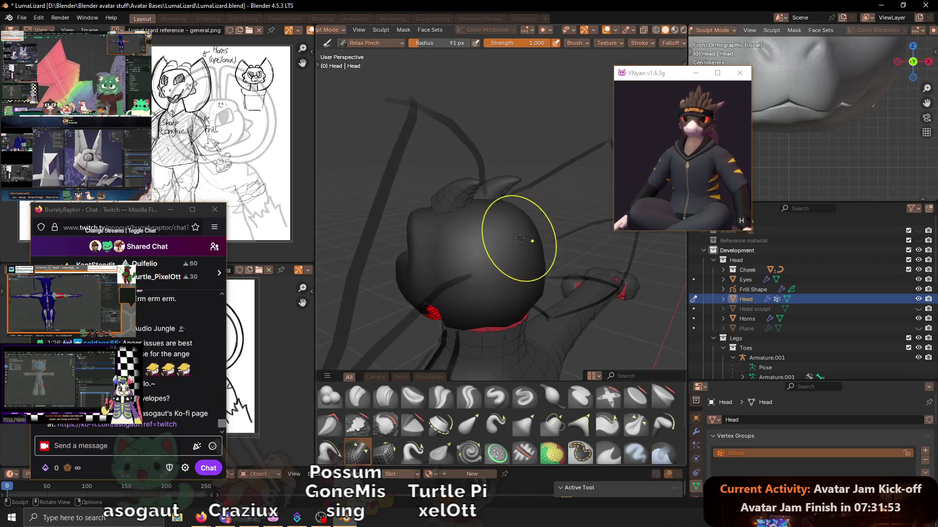
{"action": "mouse_move", "coordinate": [522, 167]}
{"action": "middle_mouse_down"}
{"action": "mouse_move", "coordinate": [482, 220]}
{"action": "mouse_move", "coordinate": [499, 206]}
{"action": "mouse_move", "coordinate": [511, 246]}
{"action": "mouse_move", "coordinate": [480, 214]}
{"action": "mouse_move", "coordinate": [533, 244]}
{"action": "mouse_move", "coordinate": [508, 262]}
{"action": "mouse_move", "coordinate": [486, 211]}
{"action": "middle_mouse_up"}
- Return the head to Object Mode and back into mesh editing
{"action": "key", "text": "ctrl+Tab"}
{"action": "left_click", "coordinate": [451, 222]}
{"action": "key", "text": "Tab"}
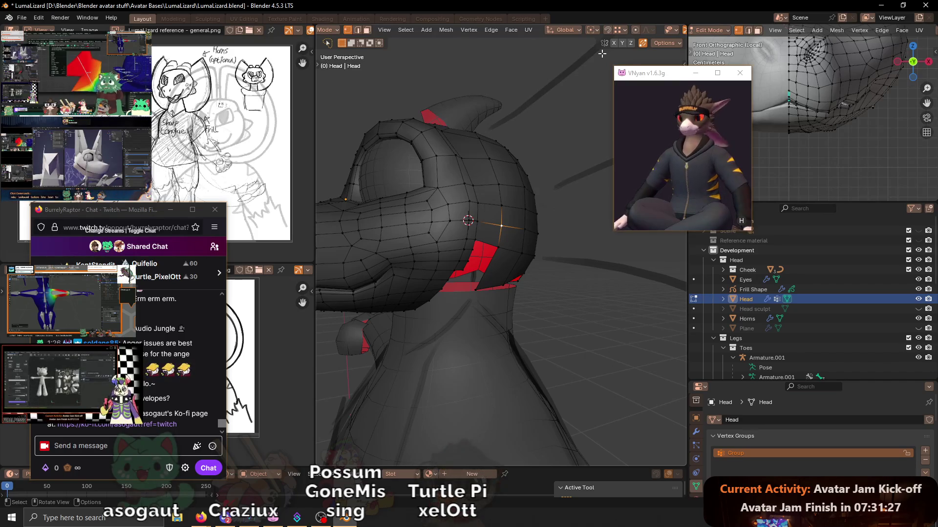
- Select the face loops around and across the snout, viewing from front and below
{"action": "left_click", "coordinate": [469, 194], "text": "alt"}
{"action": "mouse_move", "coordinate": [470, 194]}
{"action": "middle_mouse_down"}
{"action": "mouse_move", "coordinate": [548, 236]}
{"action": "mouse_move", "coordinate": [524, 234]}
{"action": "middle_mouse_up"}
{"action": "left_click", "coordinate": [522, 235], "text": "alt"}
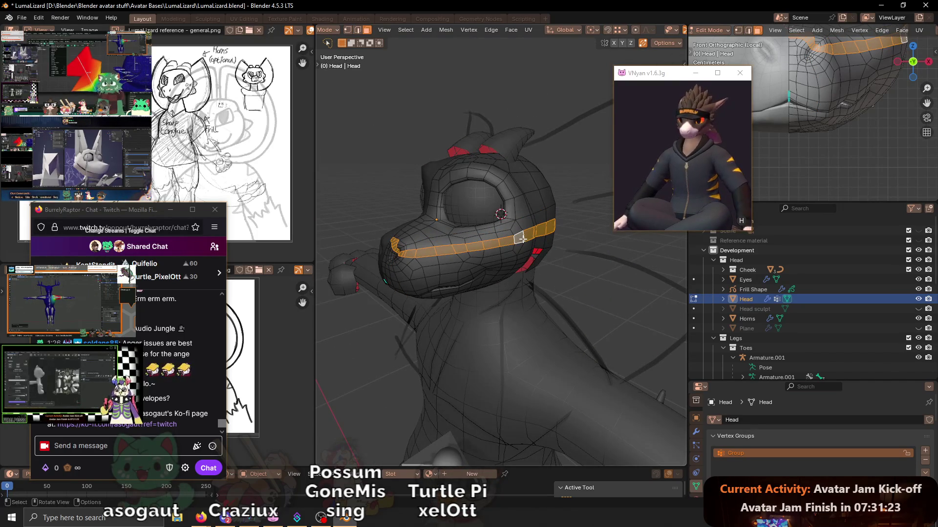
{"action": "left_click", "coordinate": [524, 246], "text": "alt"}
{"action": "left_click", "coordinate": [521, 237], "text": "alt"}
{"action": "mouse_move", "coordinate": [521, 237]}
{"action": "middle_mouse_down"}
{"action": "mouse_move", "coordinate": [505, 167]}
{"action": "mouse_move", "coordinate": [584, 161]}
{"action": "mouse_move", "coordinate": [610, 179]}
{"action": "mouse_move", "coordinate": [586, 173]}
{"action": "mouse_move", "coordinate": [479, 195]}
{"action": "mouse_move", "coordinate": [490, 239]}
{"action": "mouse_move", "coordinate": [511, 238]}
{"action": "mouse_move", "coordinate": [501, 234]}
{"action": "mouse_move", "coordinate": [500, 202]}
{"action": "mouse_move", "coordinate": [460, 214]}
{"action": "middle_mouse_up"}
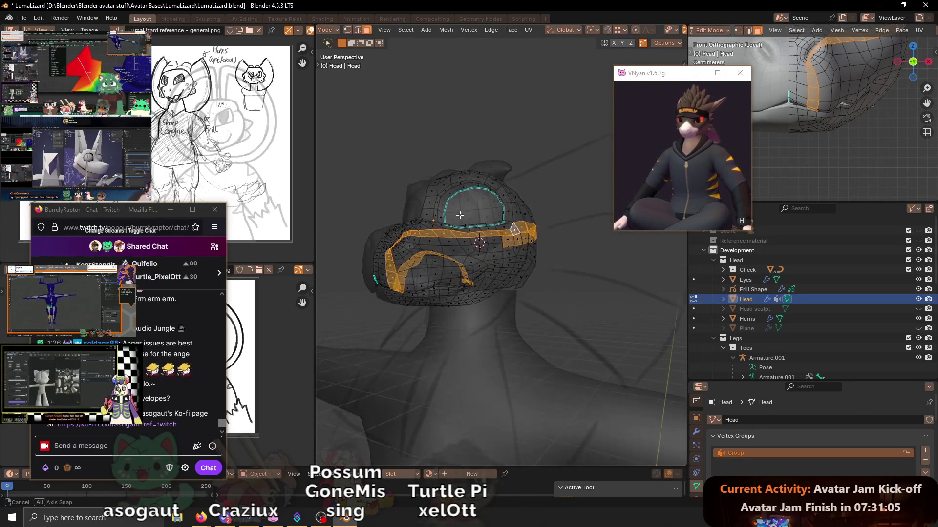
- Turn off X-ray and select the lower horizontal face loop along the jaw line
{"action": "key", "text": "alt+z"}
{"action": "left_click", "coordinate": [500, 240], "text": "alt"}
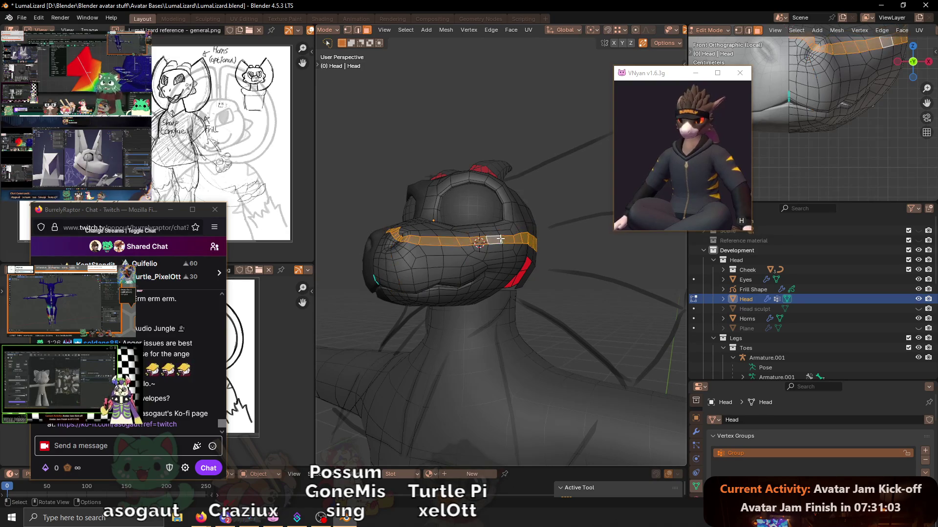
{"action": "mouse_move", "coordinate": [513, 231]}
{"action": "middle_mouse_down"}
{"action": "mouse_move", "coordinate": [440, 249]}
{"action": "mouse_move", "coordinate": [558, 225]}
{"action": "mouse_move", "coordinate": [493, 236]}
{"action": "mouse_move", "coordinate": [551, 250]}
{"action": "mouse_move", "coordinate": [516, 251]}
{"action": "mouse_move", "coordinate": [504, 267]}
{"action": "middle_mouse_up"}
{"action": "left_click", "coordinate": [516, 257], "text": "alt"}
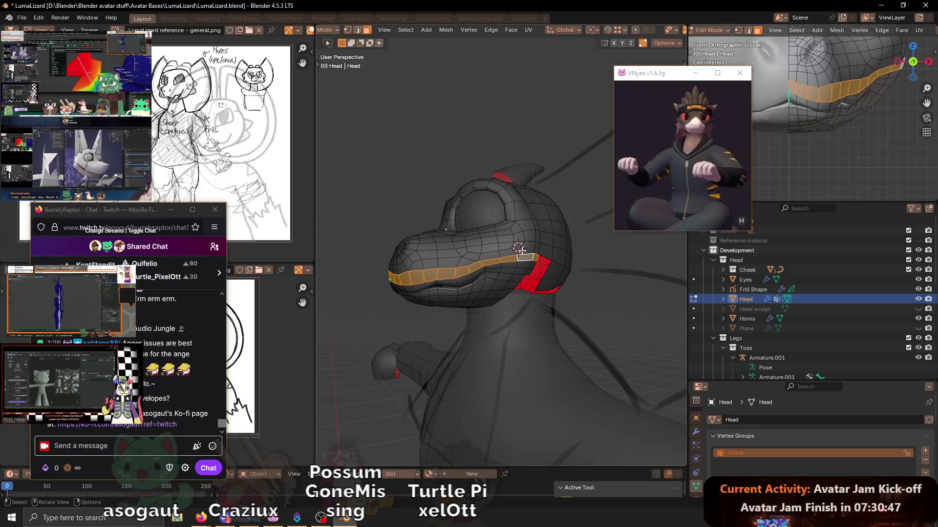
- Try a loop cut, undo it, and select the face loop near the jaw instead
{"action": "mouse_move", "coordinate": [552, 153]}
{"action": "middle_mouse_down"}
{"action": "mouse_move", "coordinate": [551, 226]}
{"action": "mouse_move", "coordinate": [535, 253]}
{"action": "mouse_move", "coordinate": [566, 256]}
{"action": "mouse_move", "coordinate": [535, 258]}
{"action": "middle_mouse_up"}
{"action": "key", "text": "ctrl+r"}
{"action": "left_click", "coordinate": [528, 260]}
{"action": "right_click", "coordinate": [528, 260]}
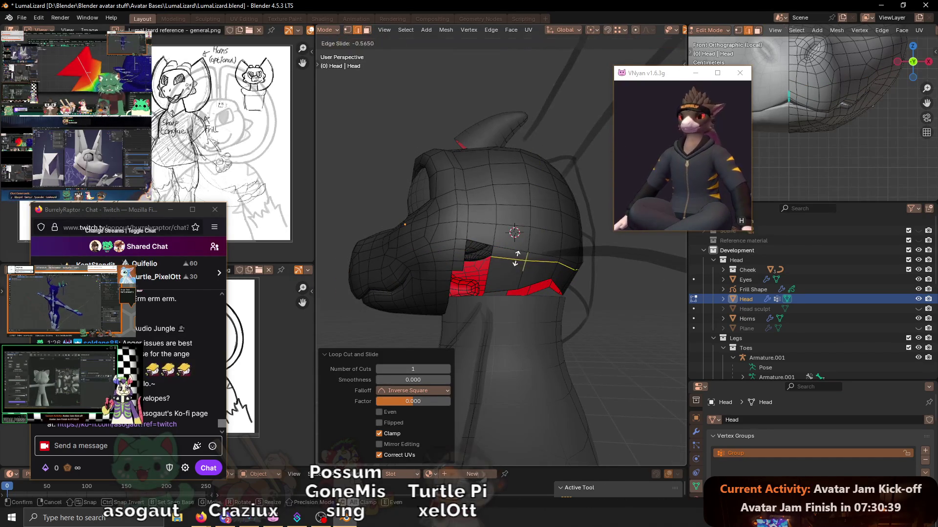
{"action": "key", "text": "Escape"}
{"action": "key", "text": "ctrl+z"}
{"action": "mouse_move", "coordinate": [479, 241]}
{"action": "middle_mouse_down"}
{"action": "mouse_move", "coordinate": [446, 243]}
{"action": "mouse_move", "coordinate": [445, 257]}
{"action": "mouse_move", "coordinate": [458, 253]}
{"action": "mouse_move", "coordinate": [455, 238]}
{"action": "mouse_move", "coordinate": [444, 246]}
{"action": "middle_mouse_up"}
{"action": "left_click", "coordinate": [446, 246], "text": "alt"}
{"action": "left_click", "coordinate": [460, 252], "text": "alt"}
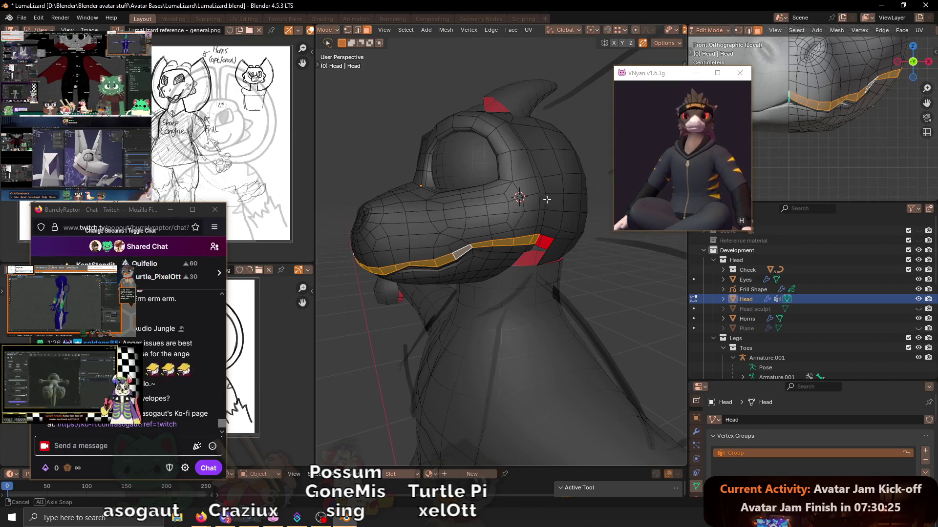
- Add an edge loop along the mouth and select the two mouth edge loops
{"action": "middle_click_drag", "start_coordinate": [546, 199], "coordinate": [530, 245]}
{"action": "key", "text": "ctrl+r"}
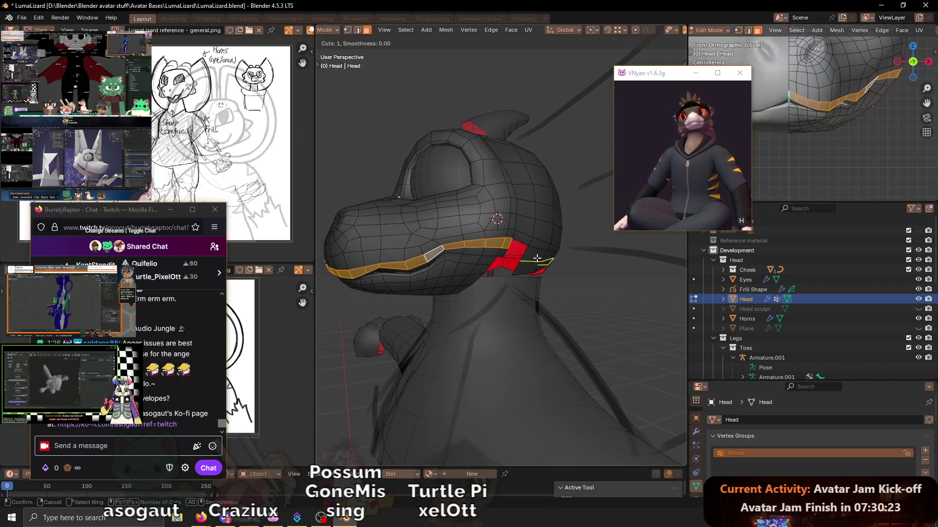
{"action": "left_click", "coordinate": [538, 257]}
{"action": "left_click", "coordinate": [539, 243]}
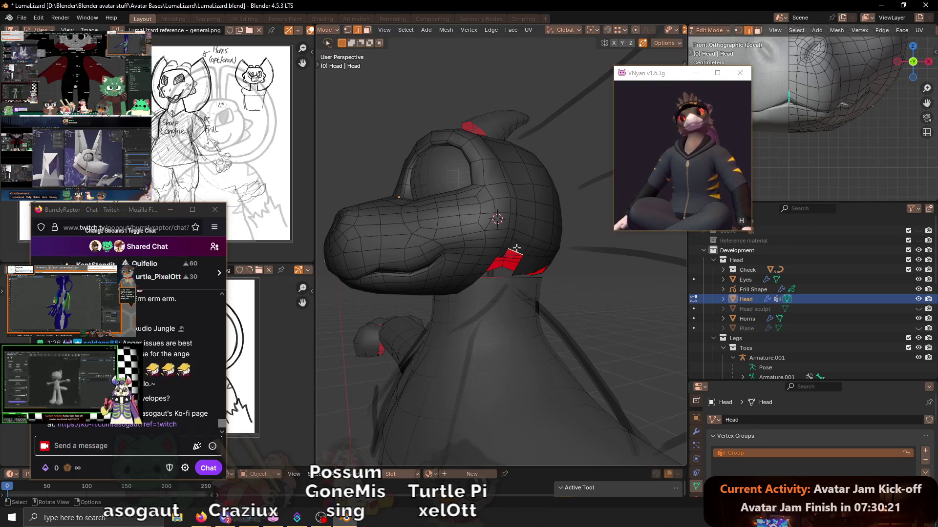
{"action": "left_click", "coordinate": [499, 252], "text": "alt"}
{"action": "mouse_move", "coordinate": [498, 253]}
{"action": "middle_mouse_down"}
{"action": "mouse_move", "coordinate": [566, 235]}
{"action": "mouse_move", "coordinate": [540, 227]}
{"action": "mouse_move", "coordinate": [503, 236]}
{"action": "mouse_move", "coordinate": [501, 247]}
{"action": "middle_mouse_up"}
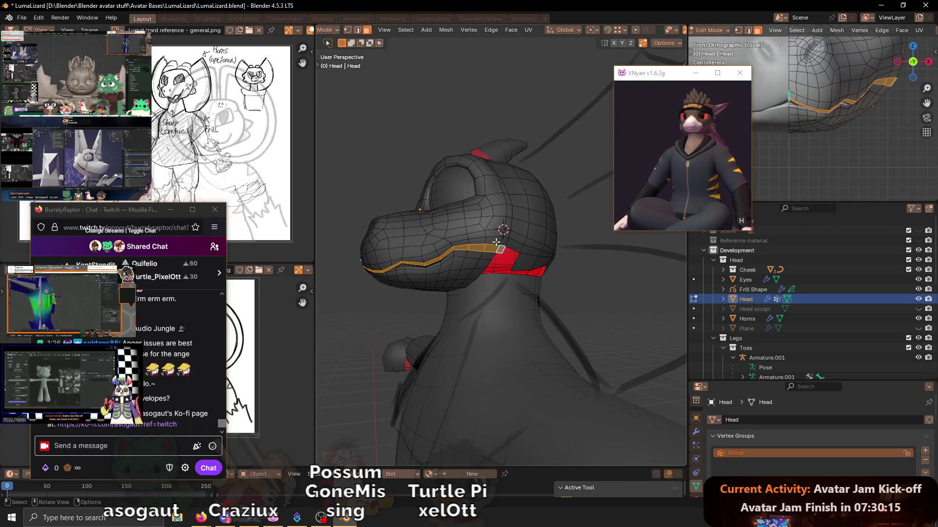
{"action": "left_click", "coordinate": [498, 242], "text": "alt+shift"}
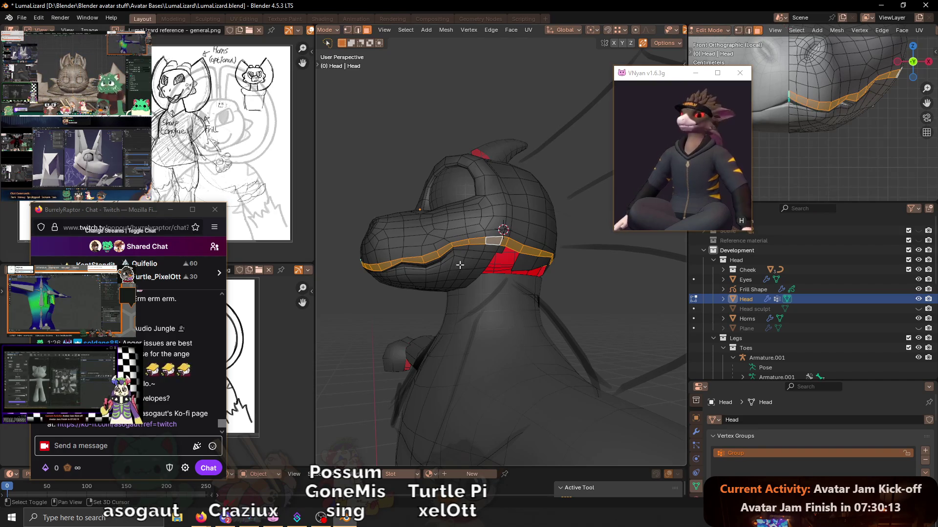
- Adjust the jaw band and add a vertical band of side faces to the selection
{"action": "middle_click_drag", "start_coordinate": [460, 266], "coordinate": [444, 262]}
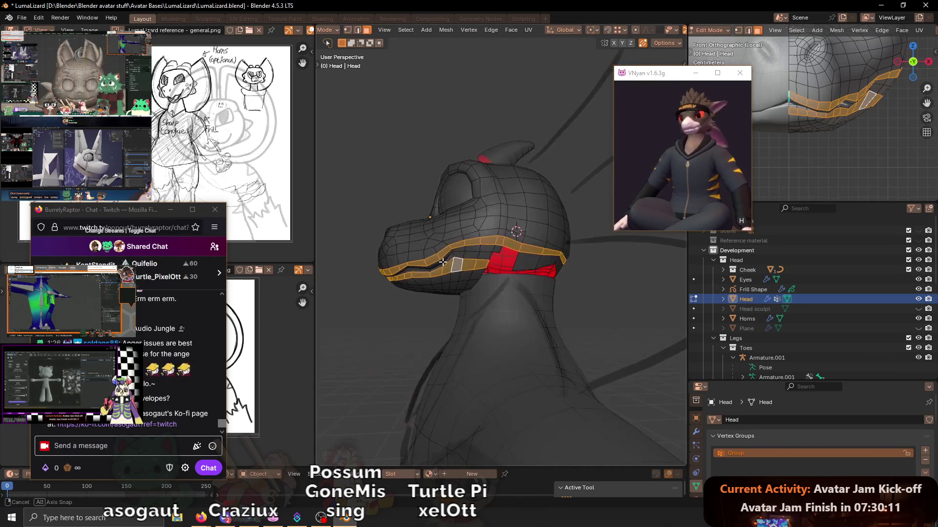
{"action": "mouse_move", "coordinate": [516, 241]}
{"action": "middle_mouse_down"}
{"action": "mouse_move", "coordinate": [505, 229]}
{"action": "mouse_move", "coordinate": [533, 242]}
{"action": "middle_mouse_up"}
{"action": "left_click", "coordinate": [525, 255], "text": "alt+shift"}
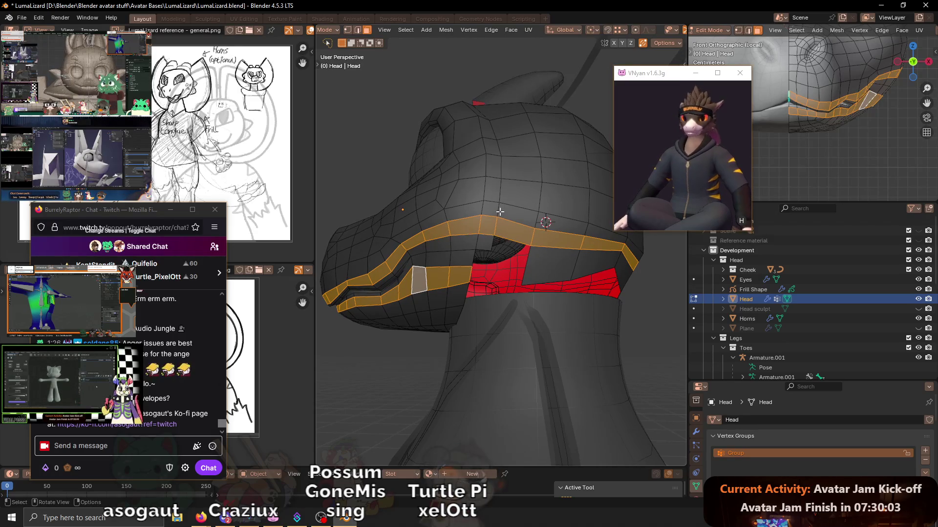
{"action": "scroll", "coordinate": [510, 213], "scroll_direction": "down", "scroll_amount": 3}
{"action": "middle_click_drag", "start_coordinate": [510, 213], "coordinate": [502, 233]}
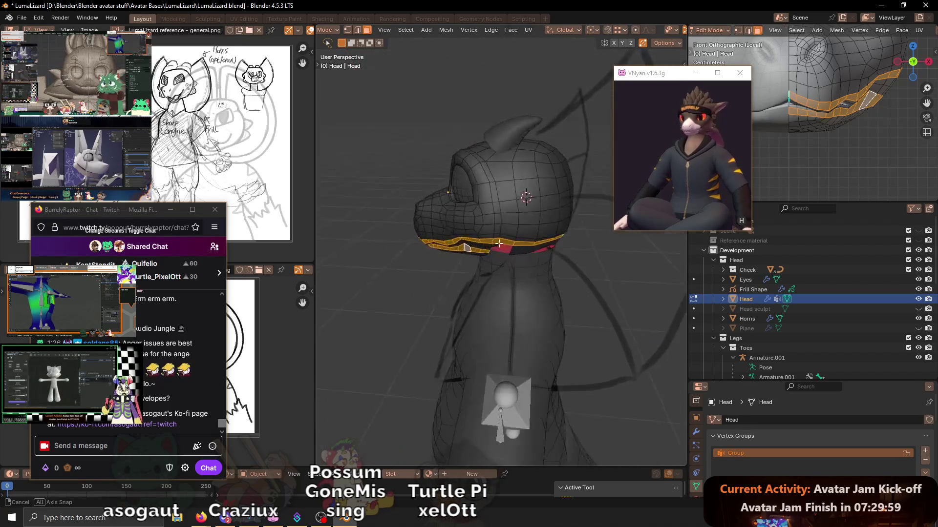
{"action": "left_click", "coordinate": [507, 233], "text": "alt+shift"}
{"action": "mouse_move", "coordinate": [516, 220]}
{"action": "middle_mouse_down"}
{"action": "mouse_move", "coordinate": [499, 194]}
{"action": "mouse_move", "coordinate": [513, 218]}
{"action": "mouse_move", "coordinate": [503, 213]}
{"action": "middle_mouse_up"}
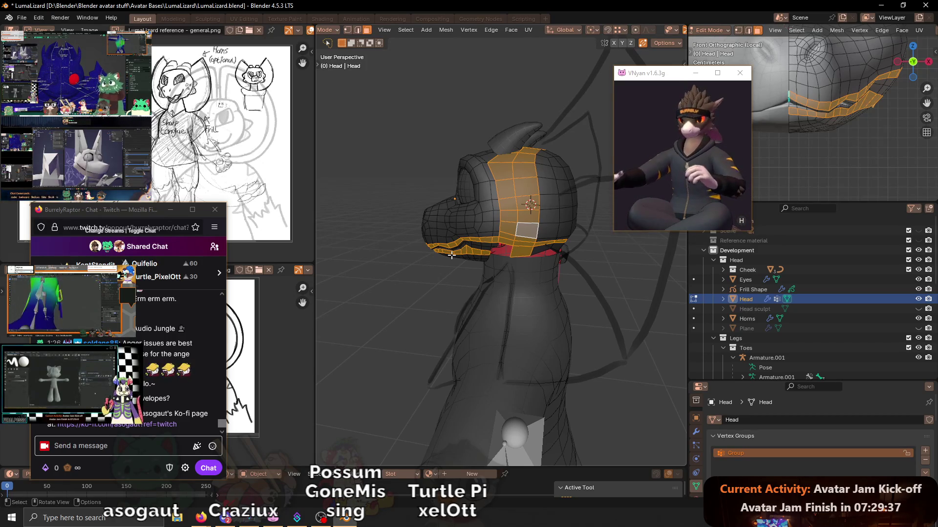
{"action": "scroll", "coordinate": [481, 253], "scroll_direction": "up", "scroll_amount": 3}
{"action": "mouse_move", "coordinate": [481, 253]}
{"action": "middle_mouse_down"}
{"action": "mouse_move", "coordinate": [528, 235]}
{"action": "mouse_move", "coordinate": [486, 291]}
{"action": "mouse_move", "coordinate": [506, 296]}
{"action": "middle_mouse_up"}
{"action": "scroll", "coordinate": [528, 235], "scroll_direction": "up", "scroll_amount": 2}
{"action": "scroll", "coordinate": [541, 230], "scroll_direction": "up", "scroll_amount": 2}
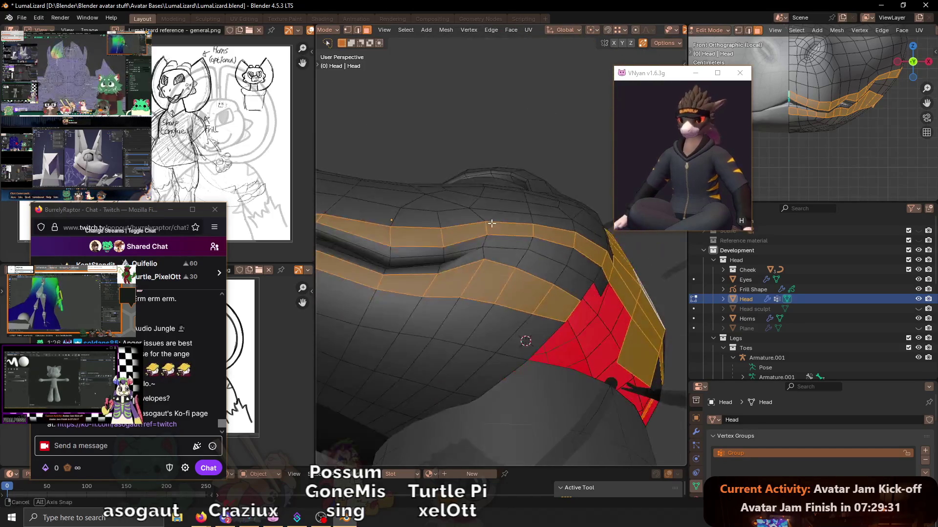
- Try sliding an edge loop at the jaw corner, undo it, and inspect the head's side
{"action": "key", "text": "alt+a"}
{"action": "left_click", "coordinate": [506, 296], "text": "alt"}
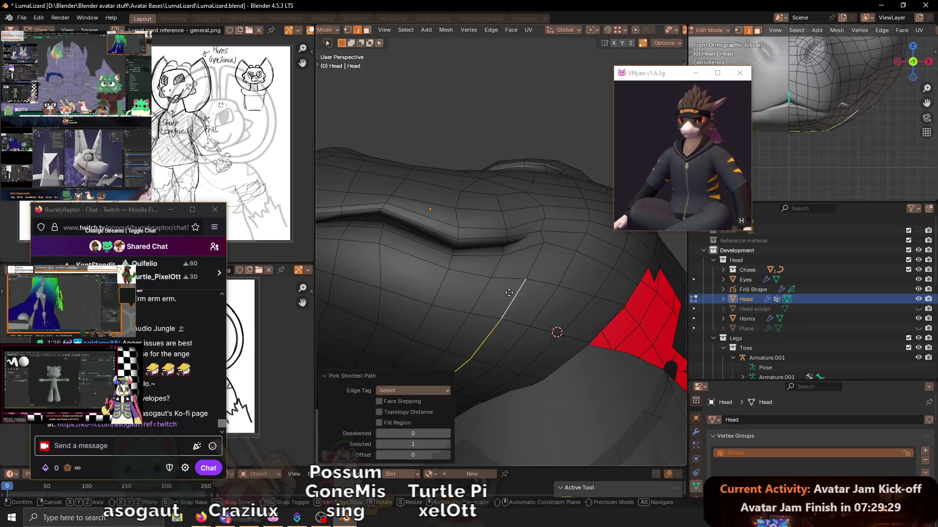
{"action": "key", "text": "g"}
{"action": "key", "text": "g"}
{"action": "mouse_move", "coordinate": [513, 293]}
{"action": "middle_mouse_down"}
{"action": "mouse_move", "coordinate": [541, 235]}
{"action": "mouse_move", "coordinate": [529, 242]}
{"action": "middle_mouse_up"}
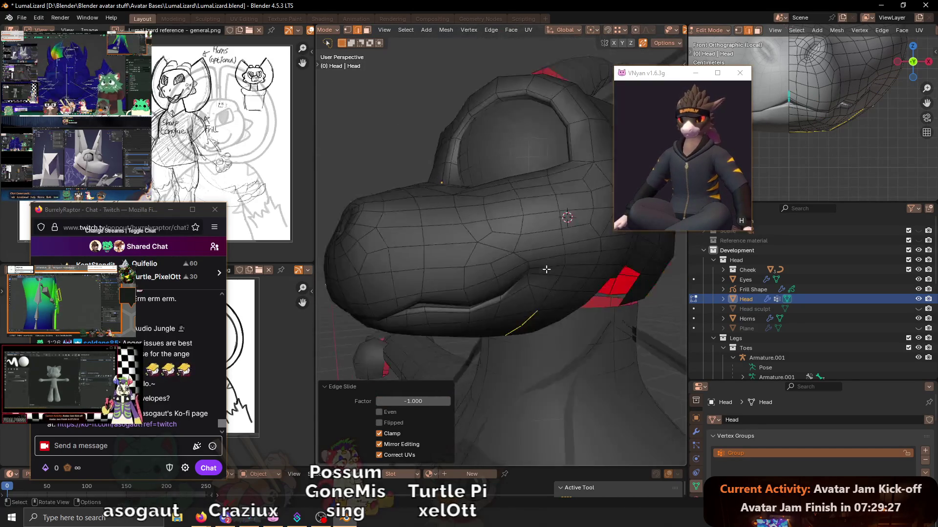
{"action": "key", "text": "ctrl+z"}
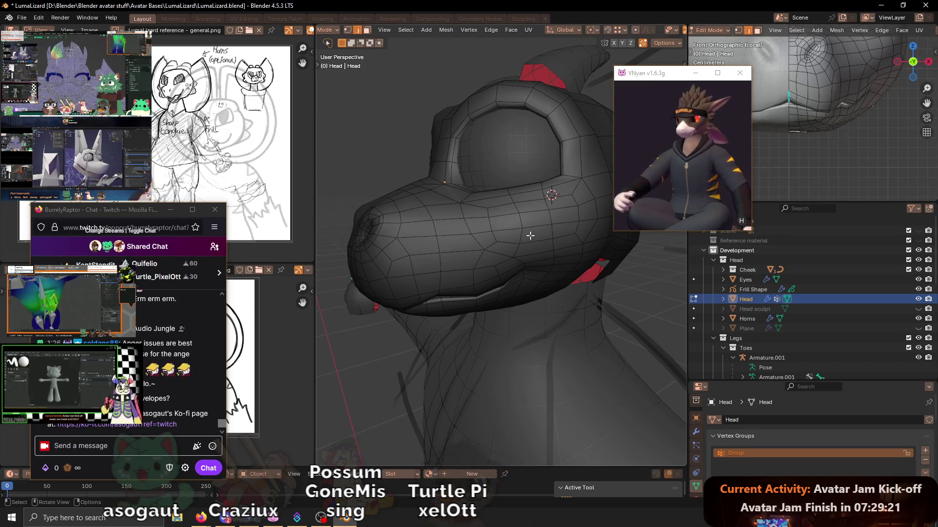
{"action": "mouse_move", "coordinate": [570, 240]}
{"action": "middle_mouse_down"}
{"action": "mouse_move", "coordinate": [485, 217]}
{"action": "mouse_move", "coordinate": [494, 220]}
{"action": "middle_mouse_up"}
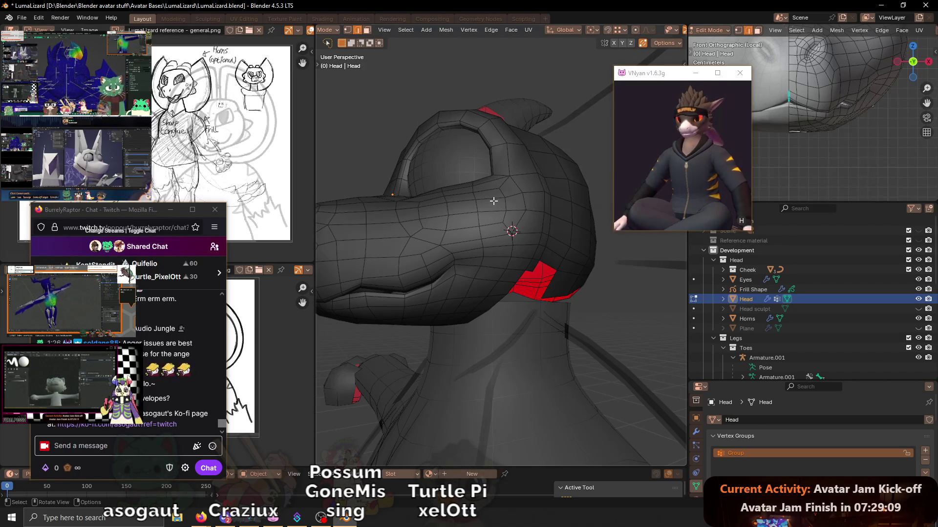
{"action": "mouse_move", "coordinate": [494, 250]}
{"action": "middle_mouse_down"}
{"action": "mouse_move", "coordinate": [498, 234]}
{"action": "mouse_move", "coordinate": [486, 256]}
{"action": "mouse_move", "coordinate": [516, 256]}
{"action": "mouse_move", "coordinate": [476, 241]}
{"action": "mouse_move", "coordinate": [601, 242]}
{"action": "mouse_move", "coordinate": [469, 250]}
{"action": "mouse_move", "coordinate": [506, 261]}
{"action": "mouse_move", "coordinate": [508, 249]}
{"action": "middle_mouse_up"}
- Move the jaw-corner vertices, then edge-slide and vertex-slide them into the neck flow
{"action": "key", "text": "g"}
{"action": "left_click", "coordinate": [469, 253]}
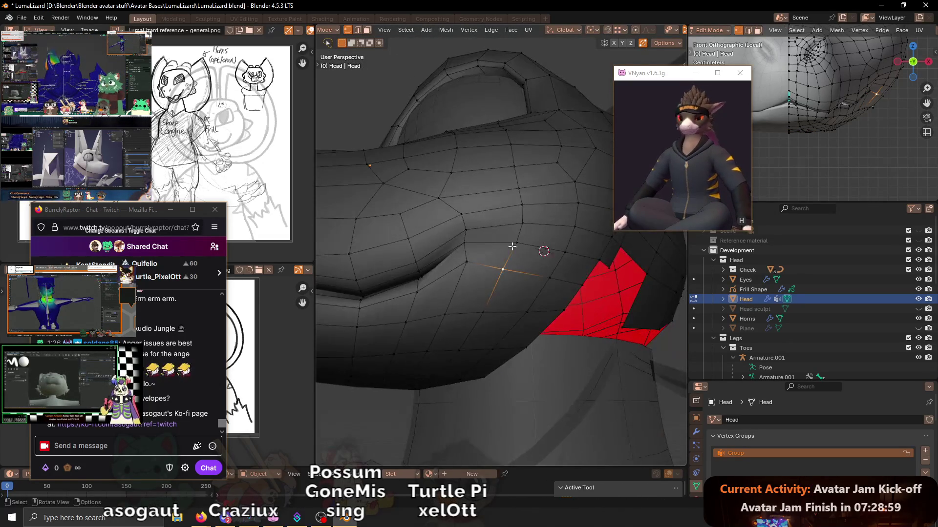
{"action": "key", "text": "g"}
{"action": "key", "text": "g"}
{"action": "left_click", "coordinate": [507, 234]}
{"action": "key", "text": "g"}
{"action": "key", "text": "g"}
{"action": "left_click", "coordinate": [513, 249]}
{"action": "middle_click_drag", "start_coordinate": [513, 249], "coordinate": [534, 277]}
{"action": "mouse_move", "coordinate": [517, 220]}
{"action": "middle_mouse_down"}
{"action": "mouse_move", "coordinate": [477, 230]}
{"action": "mouse_move", "coordinate": [499, 247]}
{"action": "mouse_move", "coordinate": [447, 227]}
{"action": "mouse_move", "coordinate": [562, 242]}
{"action": "mouse_move", "coordinate": [523, 221]}
{"action": "mouse_move", "coordinate": [607, 265]}
{"action": "mouse_move", "coordinate": [632, 260]}
{"action": "mouse_move", "coordinate": [590, 247]}
{"action": "mouse_move", "coordinate": [549, 254]}
{"action": "middle_mouse_up"}
- Make an X-constrained move on the vertices and finish with a final vertex slide
{"action": "key", "text": "g"}
{"action": "left_click", "coordinate": [449, 228]}
{"action": "key", "text": "g"}
{"action": "key", "text": "x"}
{"action": "key", "text": "Escape"}
{"action": "key", "text": "g"}
{"action": "key", "text": "g"}
{"action": "left_click", "coordinate": [543, 238]}
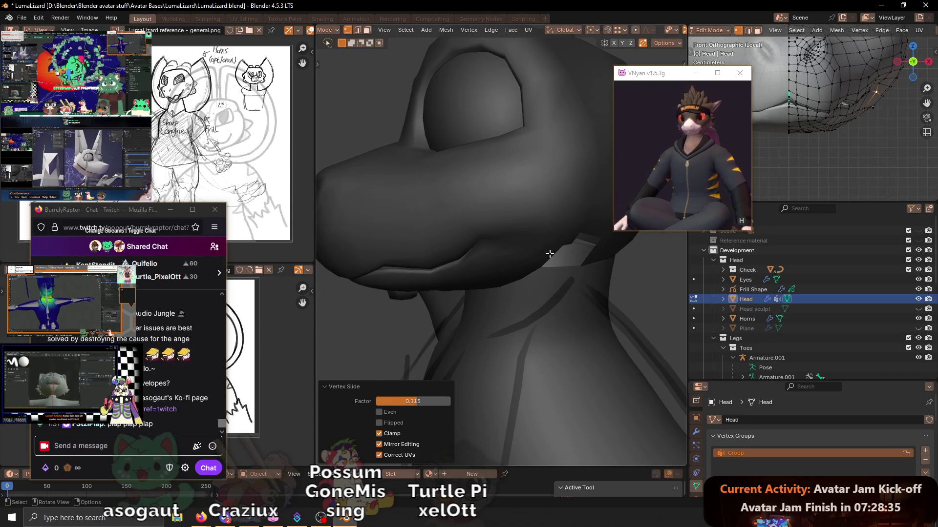
- Preview the head smooth-shaded and mark the jaw edges as sharp
{"action": "mouse_move", "coordinate": [498, 237]}
{"action": "middle_mouse_down"}
{"action": "mouse_move", "coordinate": [500, 213]}
{"action": "mouse_move", "coordinate": [477, 262]}
{"action": "mouse_move", "coordinate": [465, 257]}
{"action": "middle_mouse_up"}
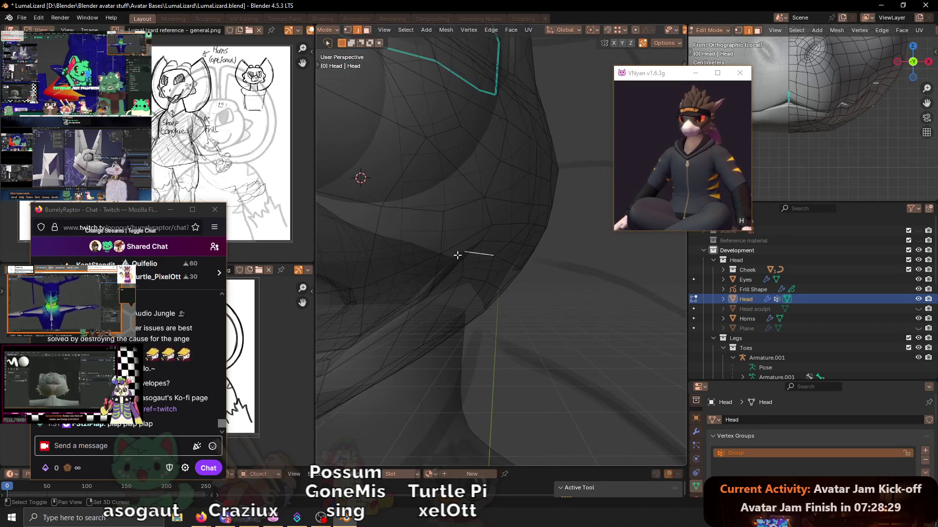
{"action": "mouse_move", "coordinate": [528, 261]}
{"action": "middle_mouse_down"}
{"action": "mouse_move", "coordinate": [613, 286]}
{"action": "mouse_move", "coordinate": [588, 290]}
{"action": "middle_mouse_up"}
{"action": "right_click", "coordinate": [613, 287]}
{"action": "left_click", "coordinate": [599, 312]}
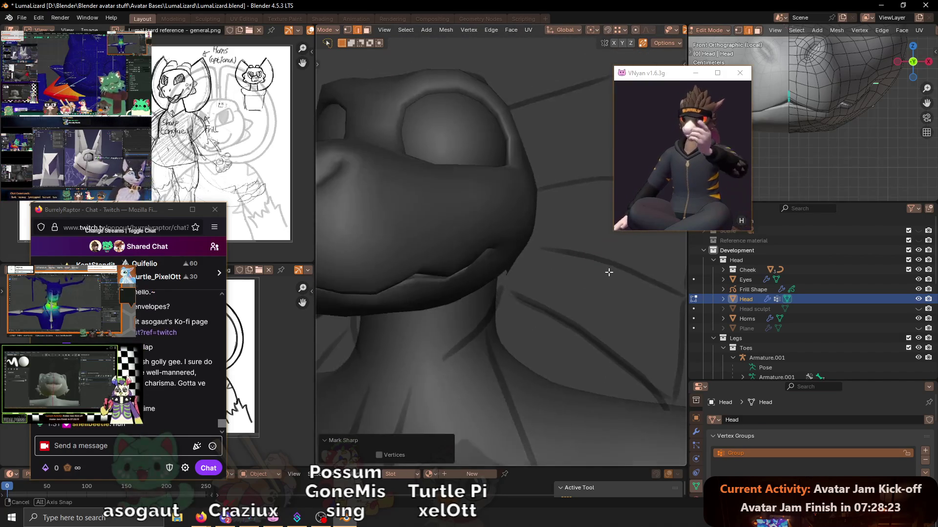
- Save the file and return the head to Object Mode
{"action": "middle_click_drag", "start_coordinate": [588, 290], "coordinate": [555, 252]}
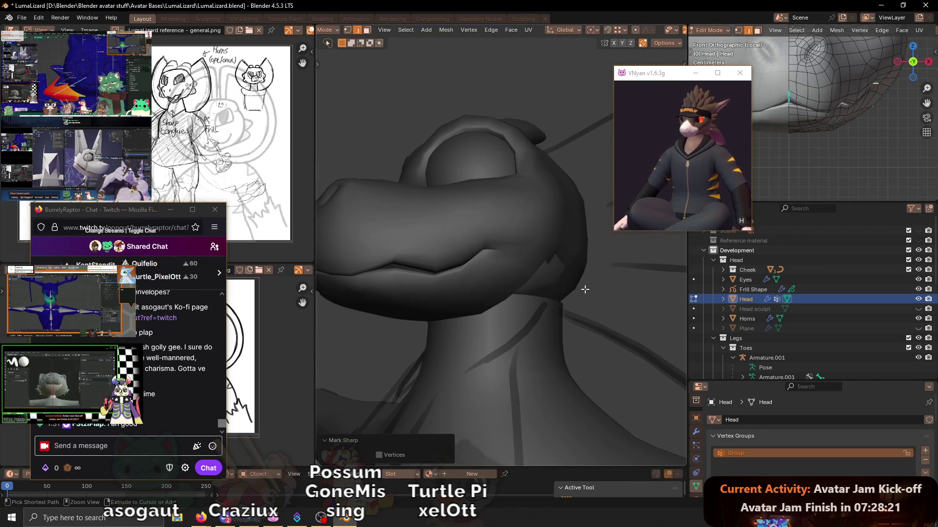
{"action": "key", "text": "ctrl+s"}
{"action": "key", "text": "Tab"}
{"action": "mouse_move", "coordinate": [474, 262]}
{"action": "middle_mouse_down"}
{"action": "mouse_move", "coordinate": [548, 276]}
{"action": "mouse_move", "coordinate": [487, 255]}
{"action": "middle_mouse_up"}
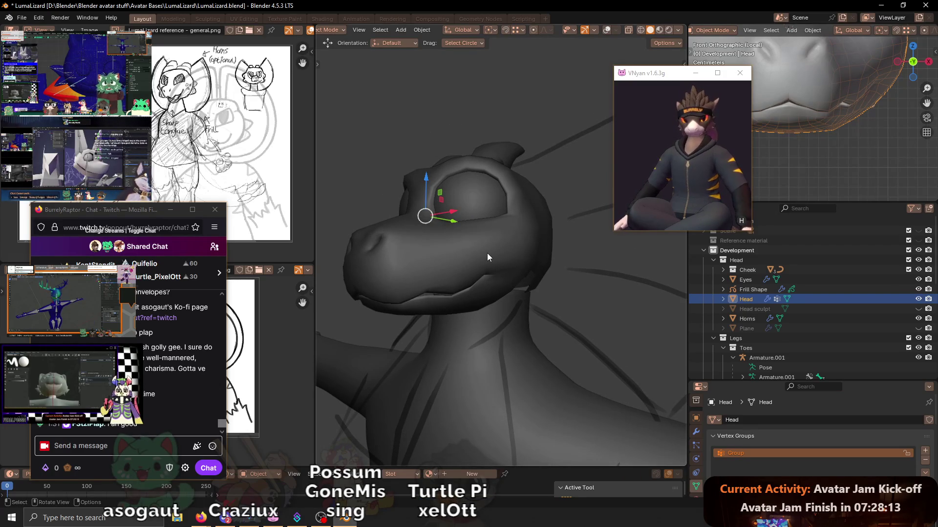
{"action": "left_click", "coordinate": [119, 444]}
{"action": "type", "text": ":spa"}
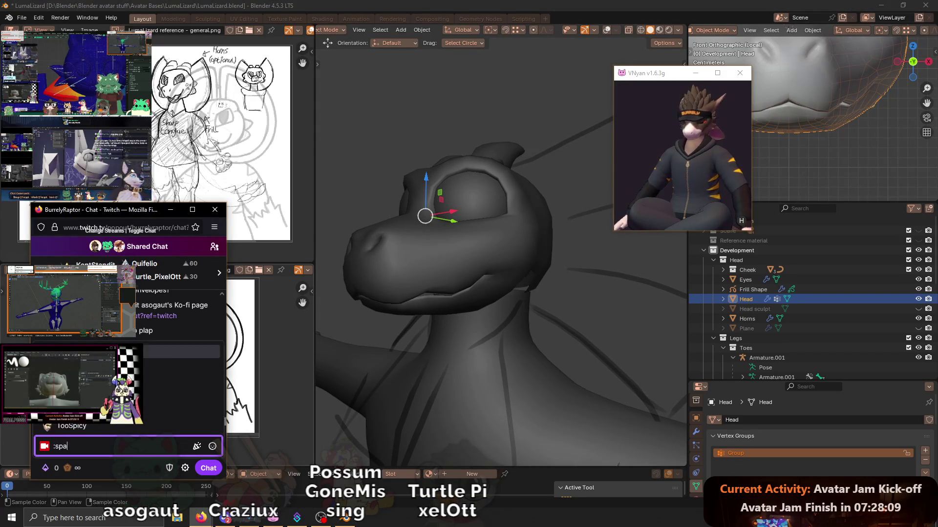
{"action": "type", "text": "rkl"}
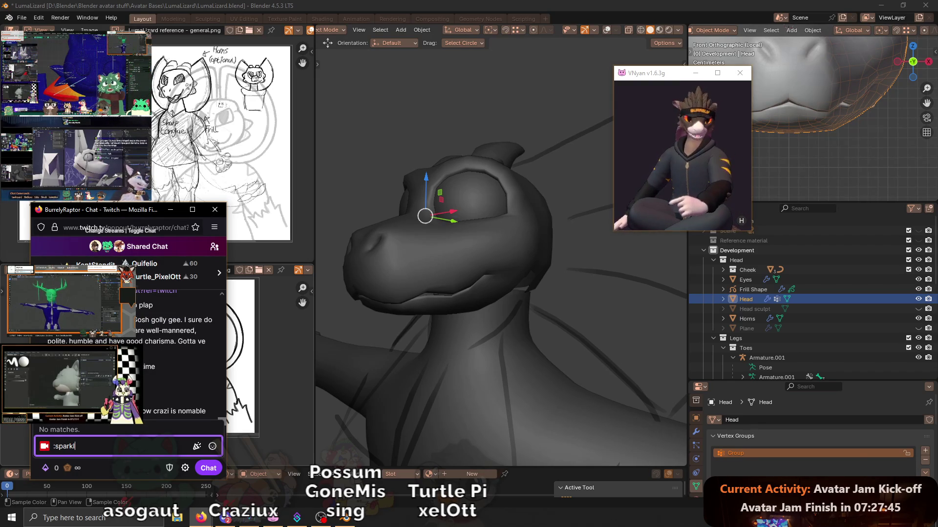
{"action": "mouse_move", "coordinate": [147, 388]}
{"action": "left_click_drag", "start_coordinate": [76, 447], "coordinate": [48, 447]}
{"action": "key", "text": "BackSpace"}
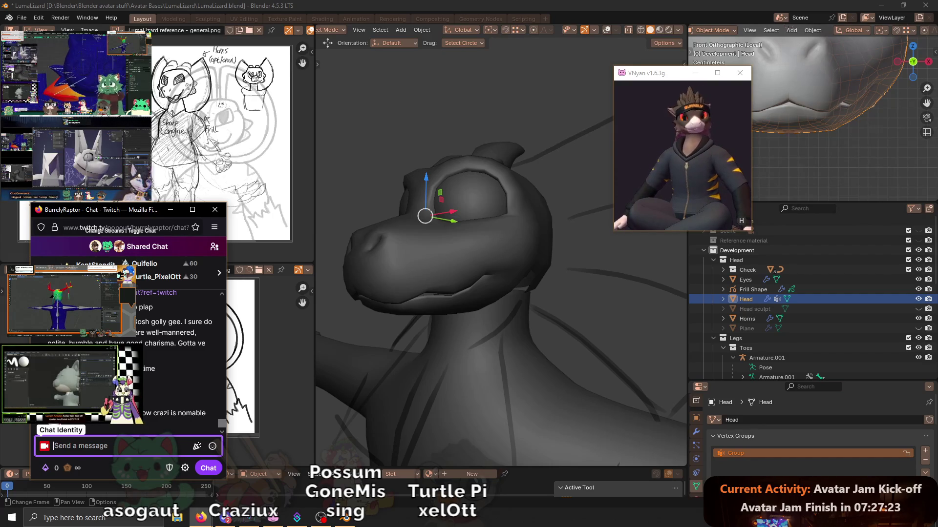
{"action": "middle_click_drag", "start_coordinate": [501, 207], "coordinate": [527, 263]}
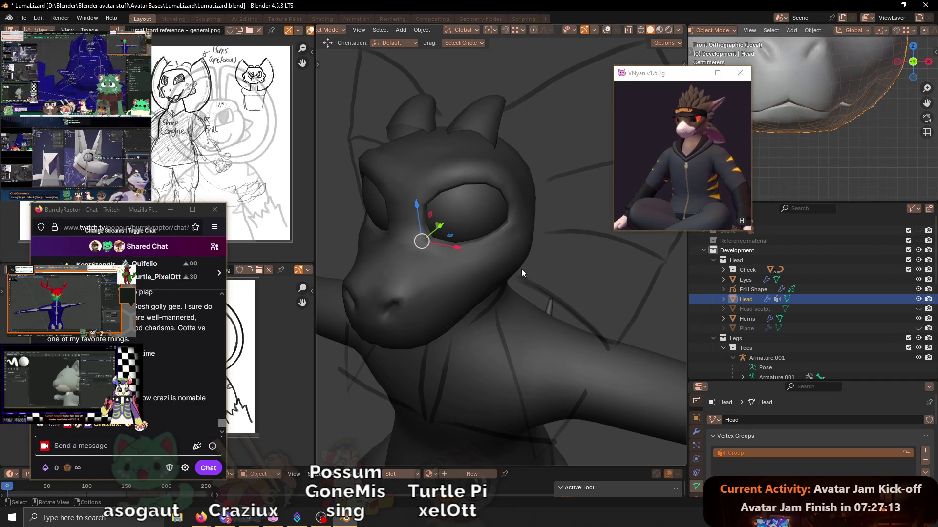
{"action": "mouse_move", "coordinate": [562, 262]}
{"action": "middle_mouse_down"}
{"action": "mouse_move", "coordinate": [473, 208]}
{"action": "mouse_move", "coordinate": [499, 270]}
{"action": "mouse_move", "coordinate": [498, 262]}
{"action": "middle_mouse_up"}
{"action": "left_click", "coordinate": [509, 228]}
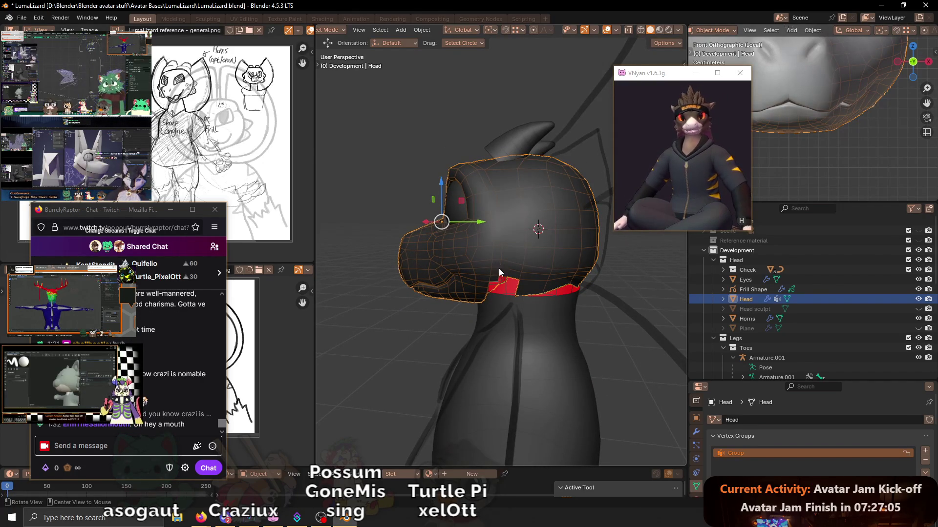
{"action": "scroll", "coordinate": [505, 275], "scroll_direction": "up", "scroll_amount": 1}
{"action": "scroll", "coordinate": [501, 267], "scroll_direction": "up", "scroll_amount": 2}
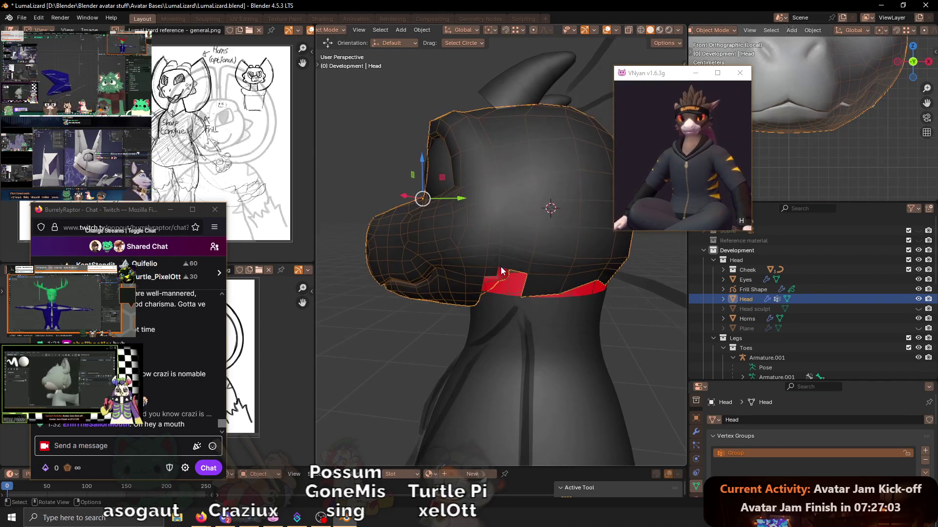
- Move the red neck faces under the jaw into position
{"action": "middle_click_drag", "start_coordinate": [502, 271], "coordinate": [491, 264]}
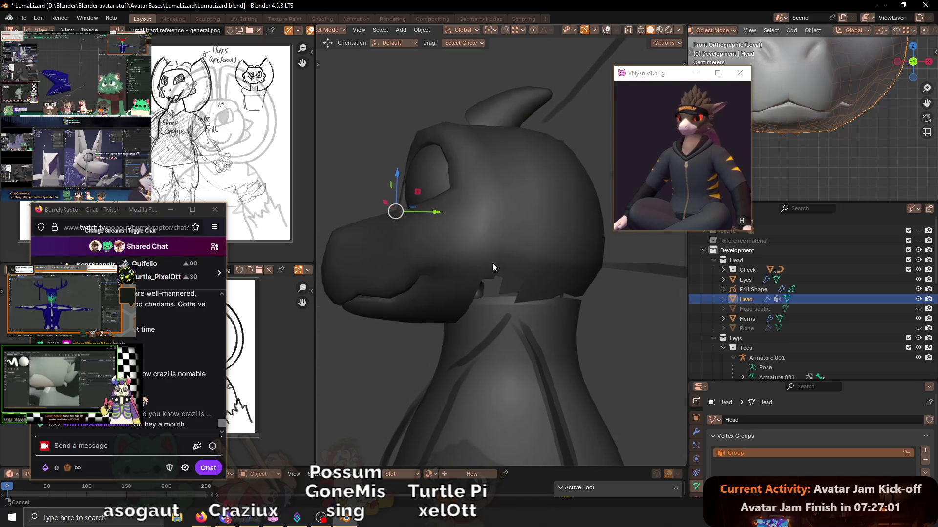
{"action": "key", "text": "1"}
{"action": "key", "text": "ctrl+z"}
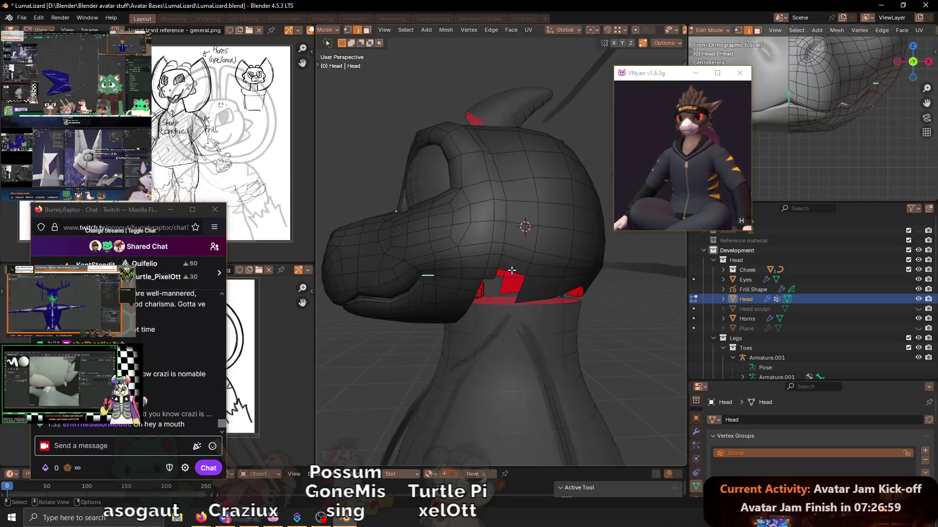
{"action": "mouse_move", "coordinate": [511, 269]}
{"action": "middle_mouse_down"}
{"action": "mouse_move", "coordinate": [531, 246]}
{"action": "mouse_move", "coordinate": [546, 302]}
{"action": "middle_mouse_up"}
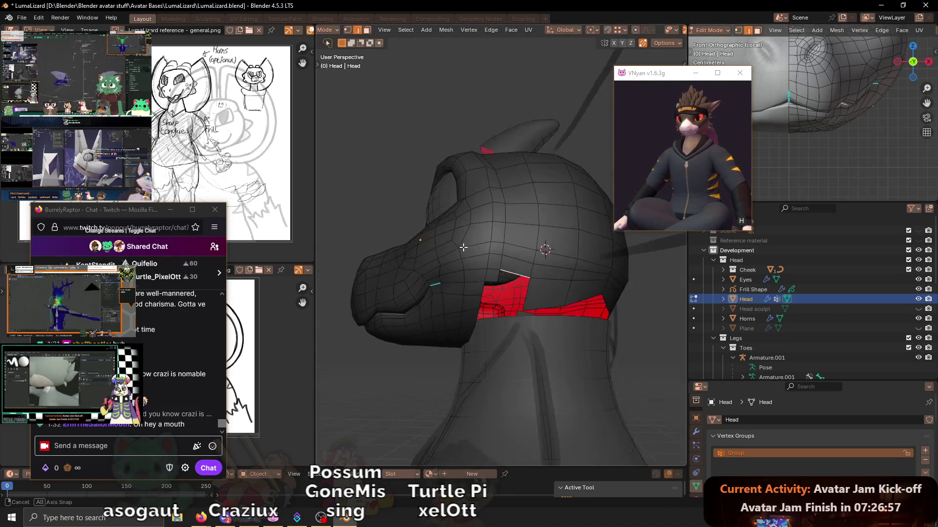
{"action": "key", "text": "g"}
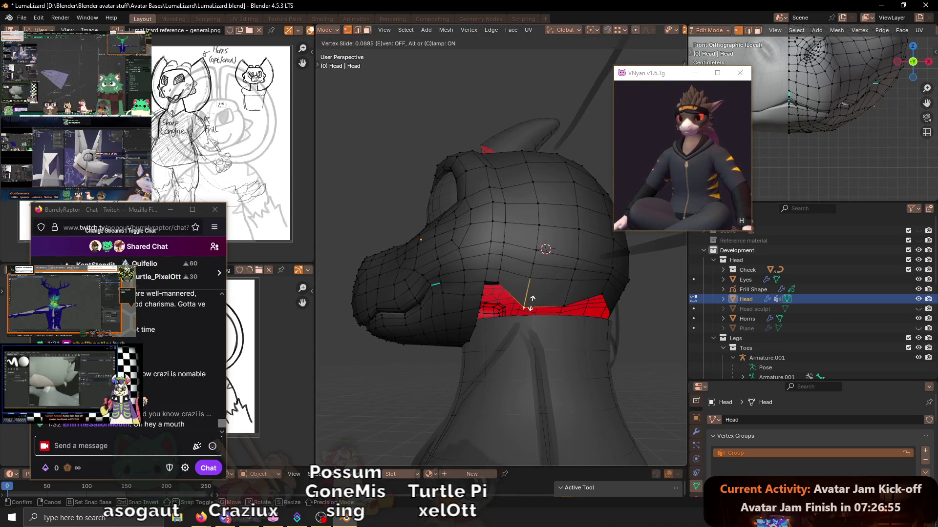
{"action": "left_click", "coordinate": [538, 306]}
- Vertex-slide under the jaw, check from several angles, and switch the head to sculpting
{"action": "key", "text": "g"}
{"action": "key", "text": "g"}
{"action": "left_click", "coordinate": [569, 306]}
{"action": "mouse_move", "coordinate": [568, 306]}
{"action": "middle_mouse_down"}
{"action": "mouse_move", "coordinate": [576, 277]}
{"action": "mouse_move", "coordinate": [487, 251]}
{"action": "middle_mouse_up"}
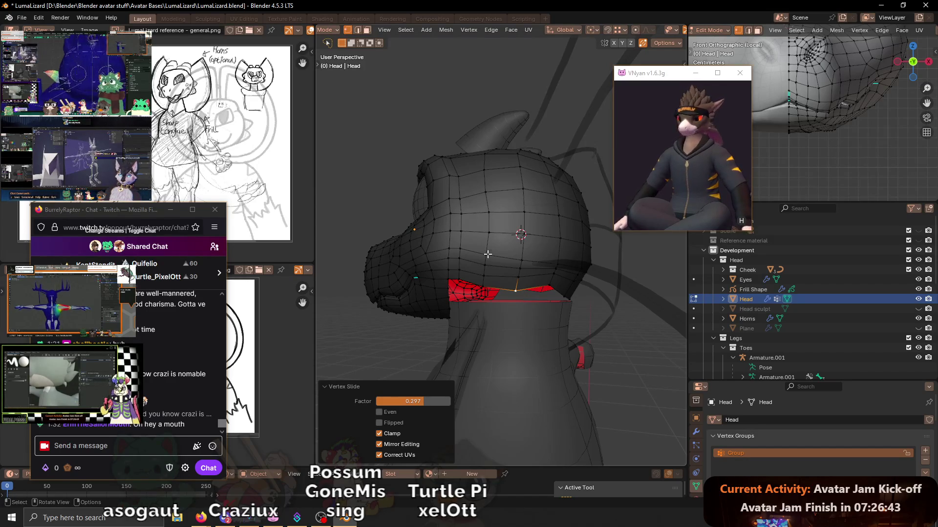
{"action": "middle_click_drag", "start_coordinate": [486, 248], "coordinate": [507, 270]}
{"action": "mouse_move", "coordinate": [431, 243]}
{"action": "middle_mouse_down"}
{"action": "mouse_move", "coordinate": [586, 276]}
{"action": "mouse_move", "coordinate": [545, 281]}
{"action": "mouse_move", "coordinate": [589, 276]}
{"action": "middle_mouse_up"}
{"action": "key", "text": "ctrl+Tab"}
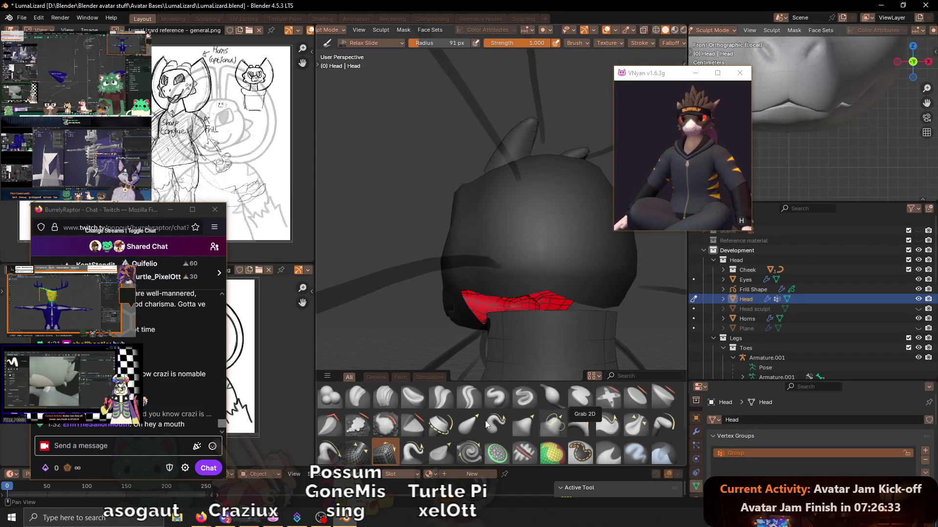
- Give the head a light Smooth-brush pass, save the file, and return to Object Mode
{"action": "left_click", "coordinate": [384, 425]}
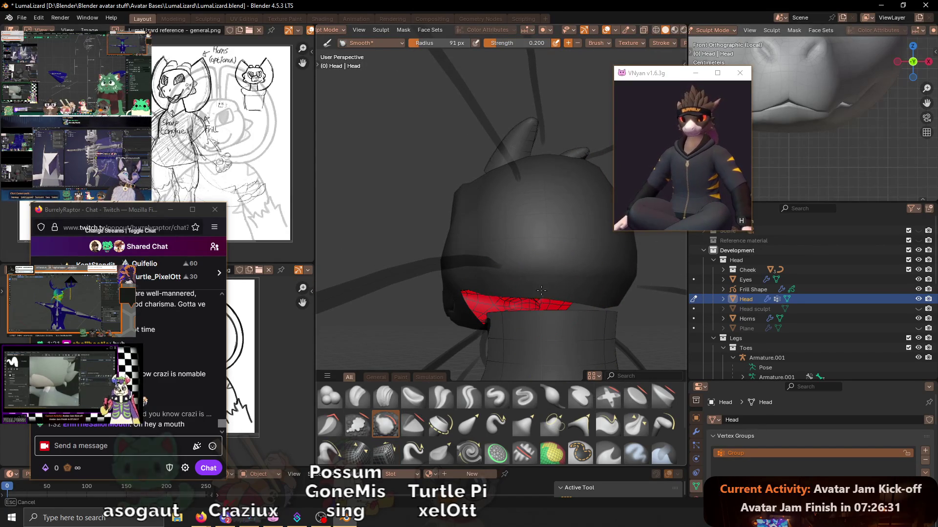
{"action": "mouse_move", "coordinate": [540, 289]}
{"action": "middle_mouse_down"}
{"action": "mouse_move", "coordinate": [573, 255]}
{"action": "mouse_move", "coordinate": [582, 266]}
{"action": "middle_mouse_up"}
{"action": "key", "text": "ctrl+s"}
{"action": "key", "text": "ctrl+Tab"}
{"action": "mouse_move", "coordinate": [465, 268]}
{"action": "middle_mouse_down"}
{"action": "mouse_move", "coordinate": [398, 297]}
{"action": "mouse_move", "coordinate": [390, 288]}
{"action": "mouse_move", "coordinate": [477, 260]}
{"action": "middle_mouse_up"}
{"action": "scroll", "coordinate": [521, 244], "scroll_direction": "up", "scroll_amount": 2}
{"action": "scroll", "coordinate": [518, 248], "scroll_direction": "up", "scroll_amount": 2}
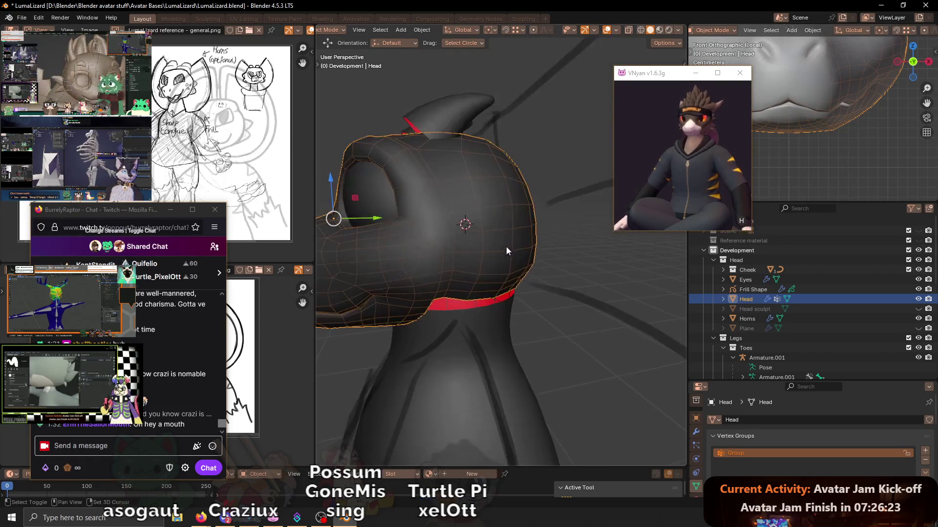
{"action": "scroll", "coordinate": [505, 246], "scroll_direction": "up", "scroll_amount": 1}
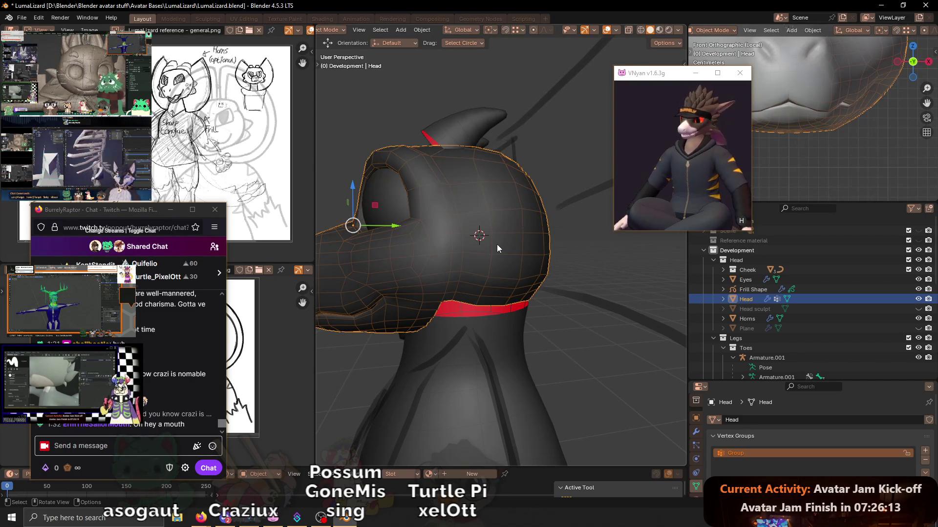
{"action": "mouse_move", "coordinate": [466, 291]}
{"action": "middle_mouse_down"}
{"action": "mouse_move", "coordinate": [458, 266]}
{"action": "mouse_move", "coordinate": [449, 267]}
{"action": "middle_mouse_up"}
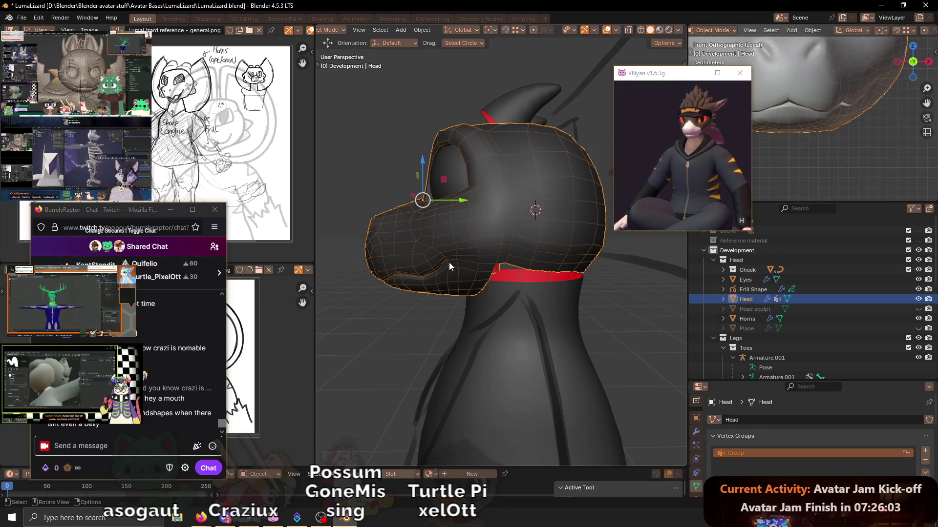
{"action": "scroll", "coordinate": [449, 262], "scroll_direction": "down", "scroll_amount": 5}
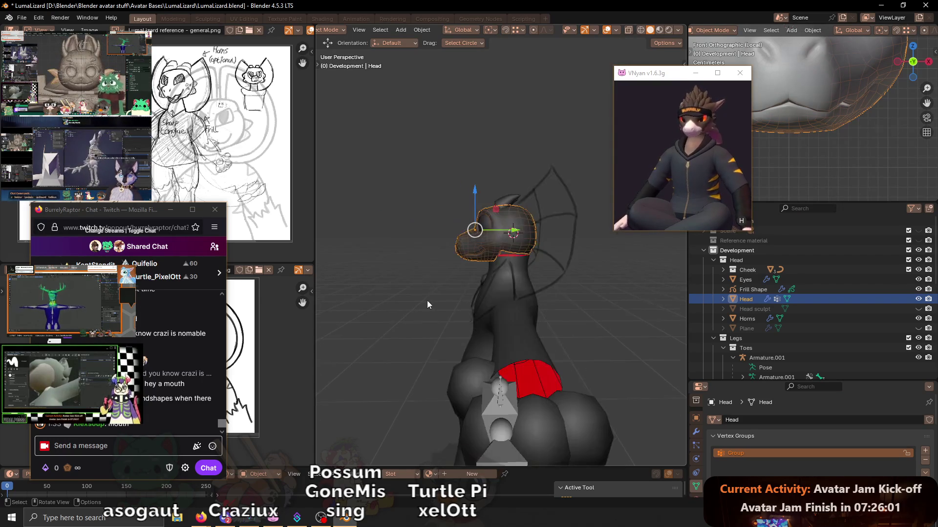
{"action": "mouse_move", "coordinate": [398, 295]}
{"action": "middle_mouse_down"}
{"action": "mouse_move", "coordinate": [538, 251]}
{"action": "mouse_move", "coordinate": [525, 277]}
{"action": "mouse_move", "coordinate": [507, 272]}
{"action": "middle_mouse_up"}
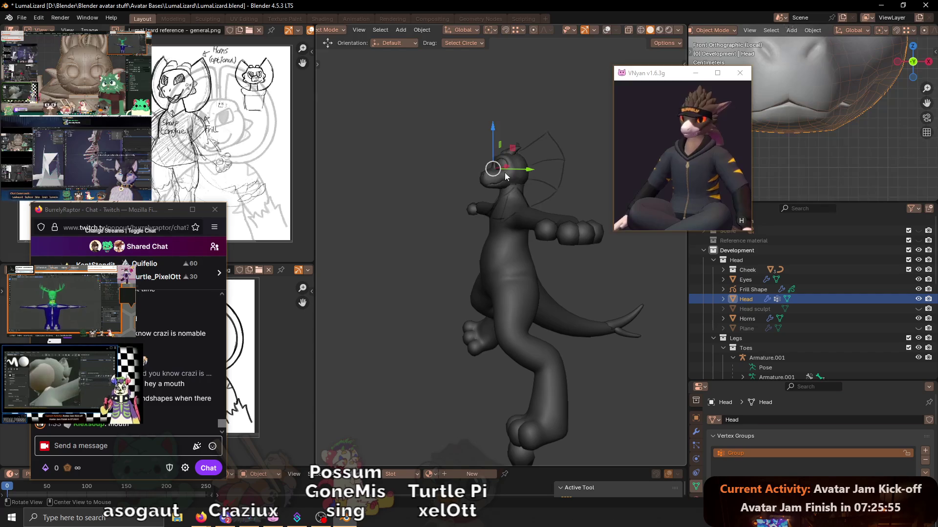
{"action": "scroll", "coordinate": [505, 174], "scroll_direction": "up", "scroll_amount": 2}
{"action": "scroll", "coordinate": [506, 183], "scroll_direction": "up", "scroll_amount": 3}
{"action": "scroll", "coordinate": [506, 190], "scroll_direction": "up", "scroll_amount": 2}
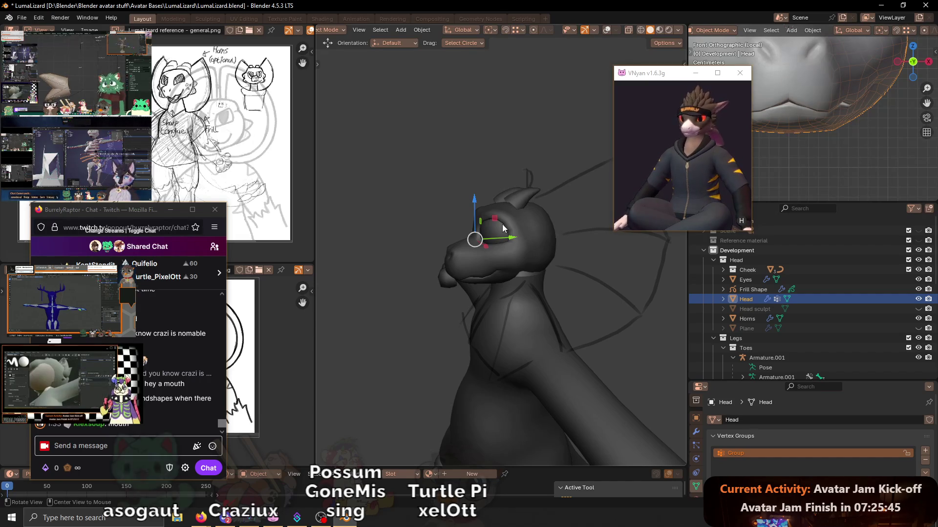
{"action": "scroll", "coordinate": [502, 229], "scroll_direction": "up", "scroll_amount": 2}
{"action": "scroll", "coordinate": [498, 230], "scroll_direction": "up", "scroll_amount": 3}
{"action": "middle_click_drag", "start_coordinate": [506, 234], "coordinate": [530, 246]}
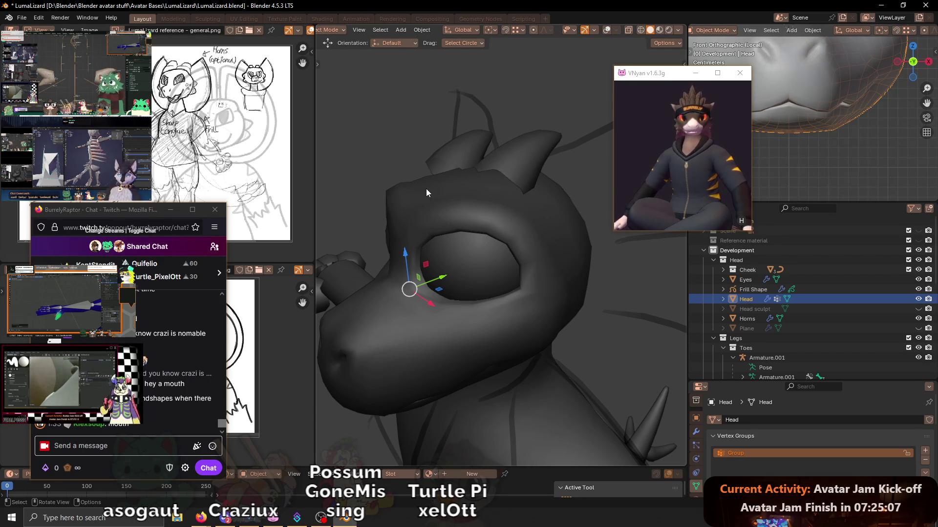
{"action": "mouse_move", "coordinate": [448, 190]}
{"action": "middle_mouse_down"}
{"action": "mouse_move", "coordinate": [548, 215]}
{"action": "mouse_move", "coordinate": [509, 189]}
{"action": "mouse_move", "coordinate": [533, 251]}
{"action": "mouse_move", "coordinate": [508, 239]}
{"action": "mouse_move", "coordinate": [530, 242]}
{"action": "middle_mouse_up"}
{"action": "key", "text": "shift+alt+z"}
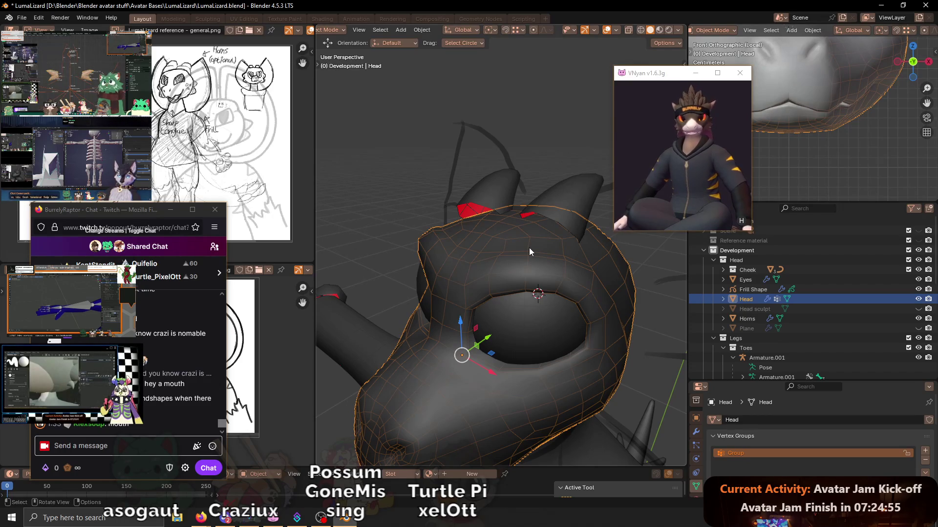
{"action": "mouse_move", "coordinate": [512, 248]}
{"action": "middle_mouse_down"}
{"action": "mouse_move", "coordinate": [555, 319]}
{"action": "mouse_move", "coordinate": [566, 266]}
{"action": "middle_mouse_up"}
{"action": "mouse_move", "coordinate": [573, 298]}
{"action": "middle_mouse_down"}
{"action": "mouse_move", "coordinate": [561, 263]}
{"action": "mouse_move", "coordinate": [643, 297]}
{"action": "mouse_move", "coordinate": [546, 278]}
{"action": "middle_mouse_up"}
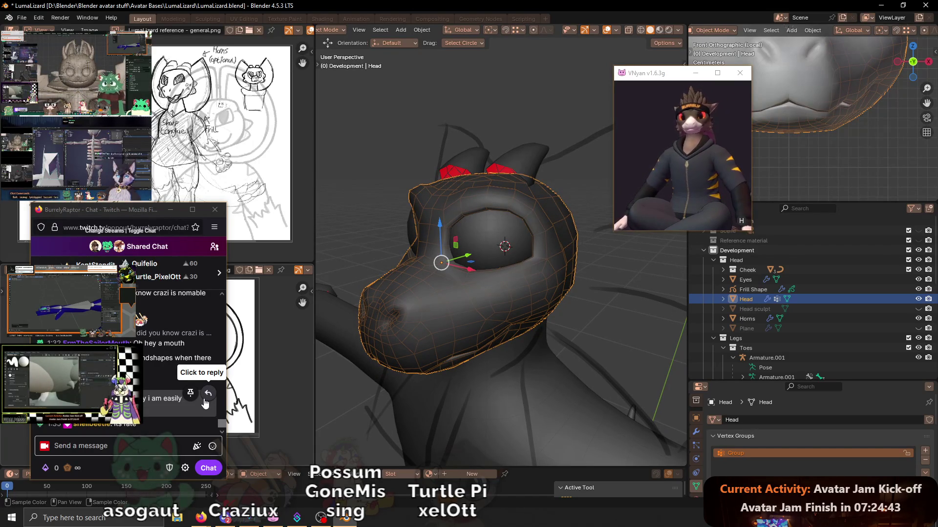
{"action": "mouse_move", "coordinate": [168, 399]}
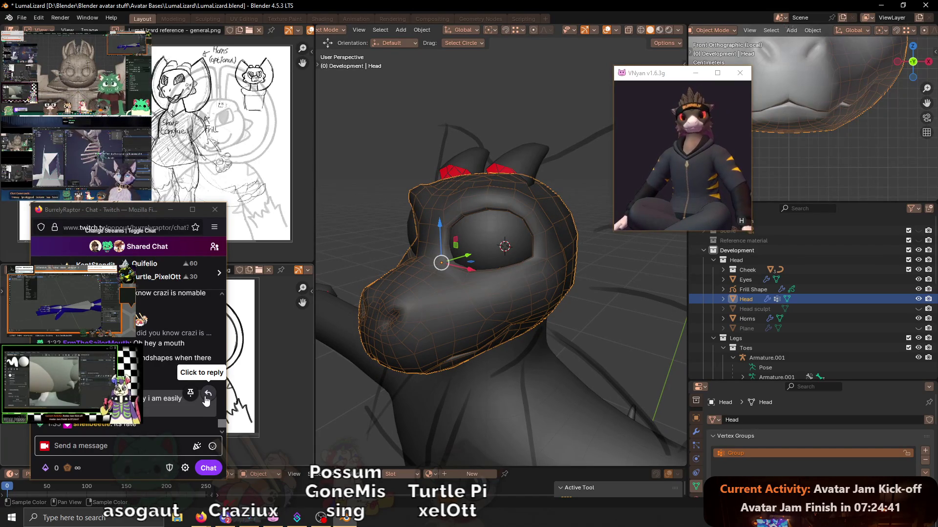
{"action": "mouse_move", "coordinate": [439, 339]}
{"action": "middle_mouse_down"}
{"action": "mouse_move", "coordinate": [531, 270]}
{"action": "mouse_move", "coordinate": [508, 265]}
{"action": "mouse_move", "coordinate": [520, 261]}
{"action": "middle_mouse_up"}
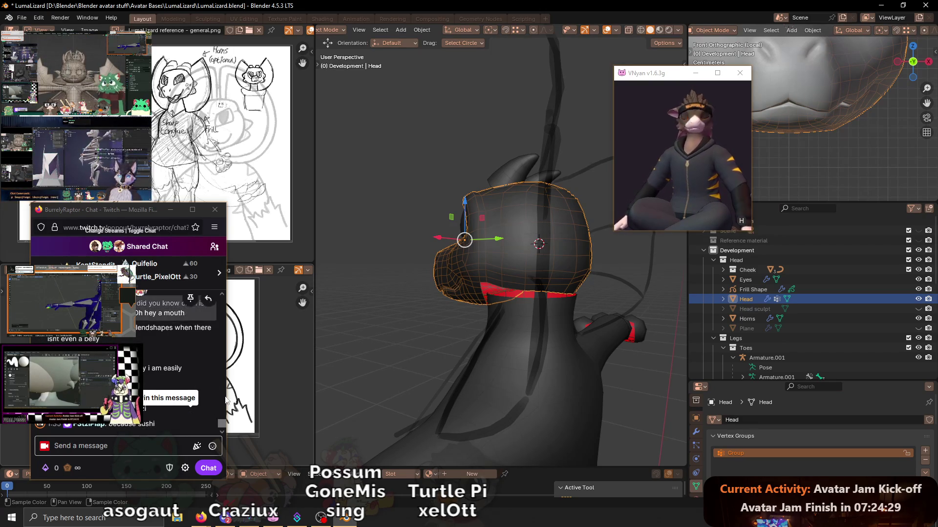
{"action": "left_click", "coordinate": [184, 446]}
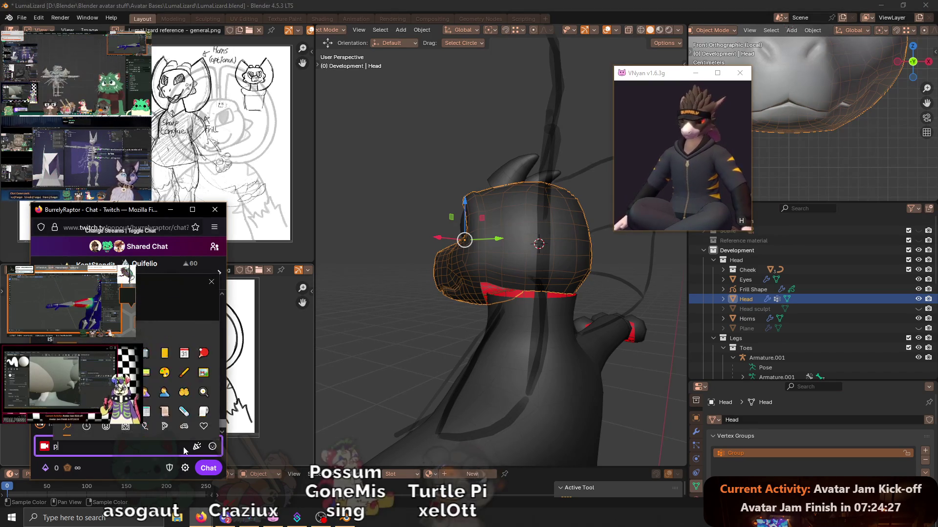
{"action": "type", "text": "pizza"}
{"action": "key", "text": "Return"}
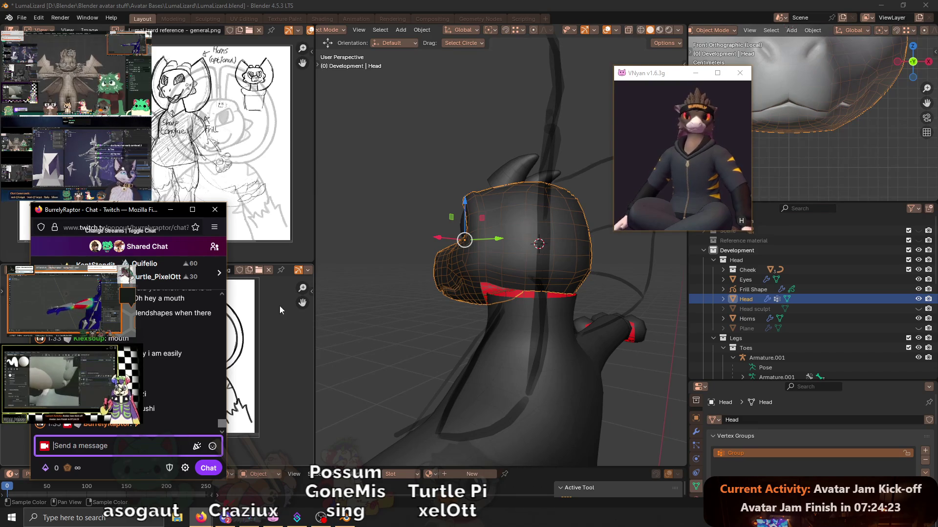
{"action": "middle_click_drag", "start_coordinate": [465, 286], "coordinate": [498, 273]}
{"action": "scroll", "coordinate": [533, 272], "scroll_direction": "up", "scroll_amount": 3}
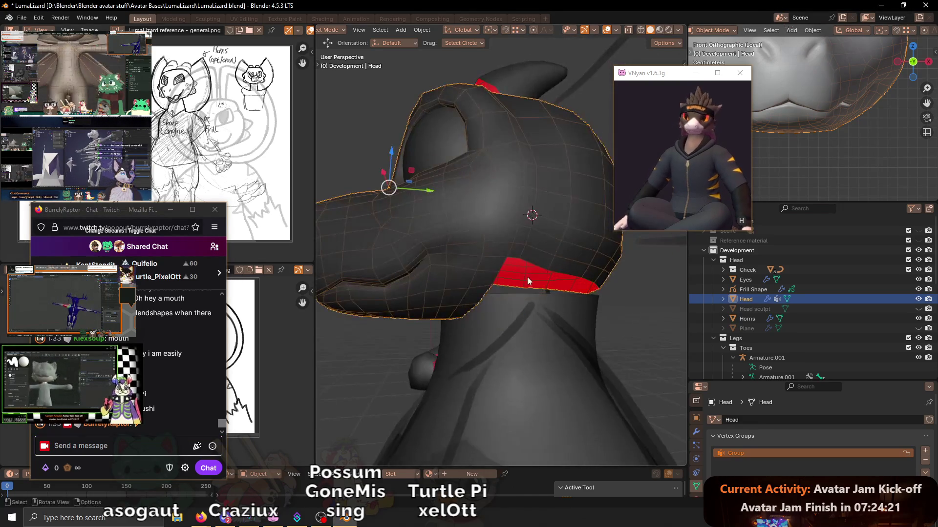
- Enter Edit Mode and select the mouth and eye edge loops, inspecting them around the head
{"action": "key", "text": "Tab"}
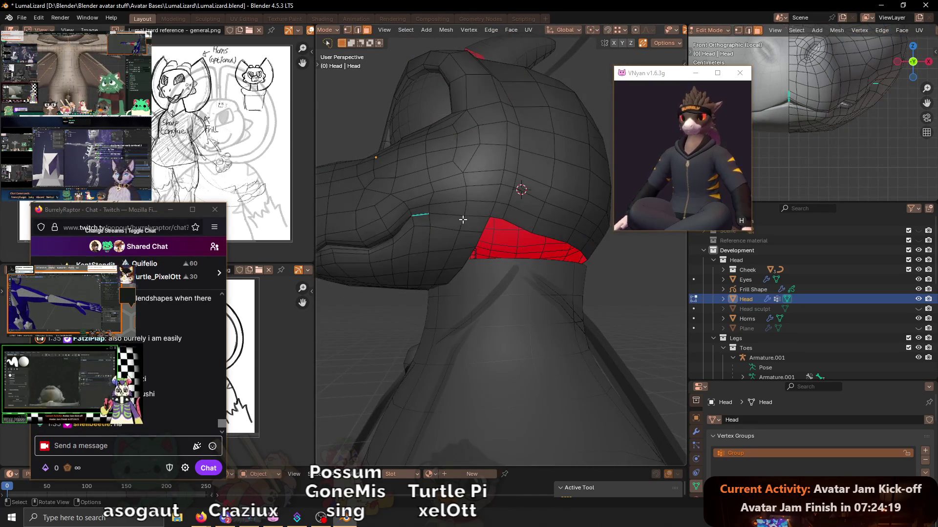
{"action": "left_click", "coordinate": [480, 222], "text": "alt"}
{"action": "scroll", "coordinate": [476, 220], "scroll_direction": "down", "scroll_amount": 3}
{"action": "middle_click_drag", "start_coordinate": [476, 220], "coordinate": [472, 217]}
{"action": "left_click", "coordinate": [493, 227], "text": "alt+shift"}
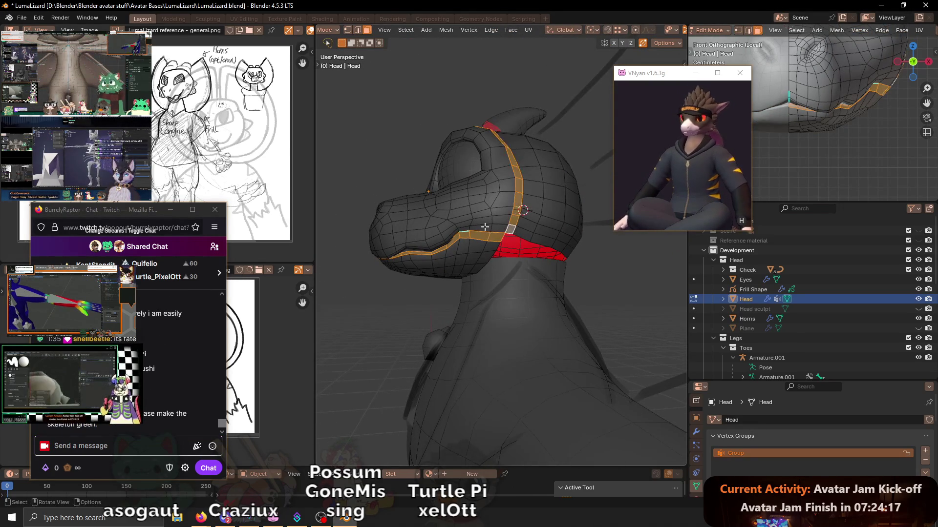
{"action": "scroll", "coordinate": [534, 251], "scroll_direction": "up", "scroll_amount": 2}
{"action": "mouse_move", "coordinate": [534, 252]}
{"action": "middle_mouse_down"}
{"action": "mouse_move", "coordinate": [522, 278]}
{"action": "mouse_move", "coordinate": [479, 287]}
{"action": "mouse_move", "coordinate": [489, 230]}
{"action": "middle_mouse_up"}
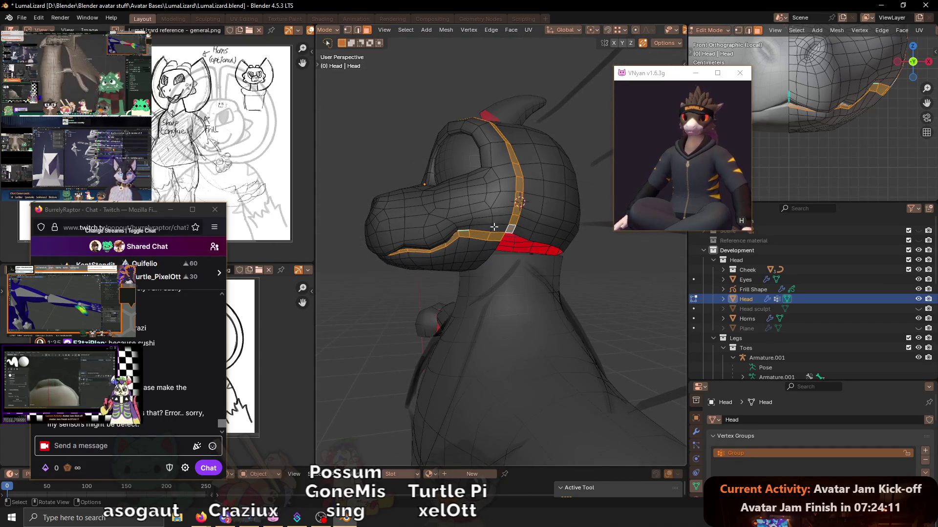
{"action": "scroll", "coordinate": [505, 217], "scroll_direction": "up", "scroll_amount": 1}
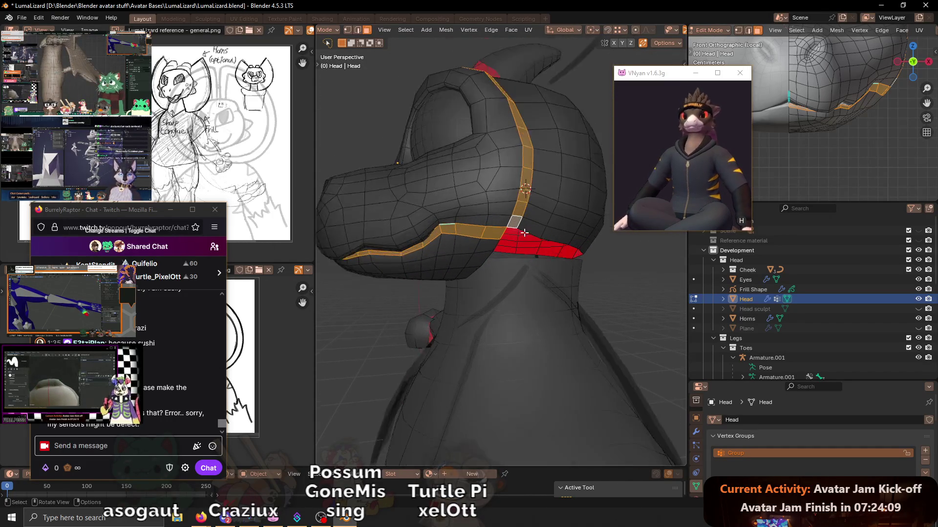
{"action": "scroll", "coordinate": [517, 212], "scroll_direction": "up", "scroll_amount": 1}
{"action": "scroll", "coordinate": [529, 207], "scroll_direction": "up", "scroll_amount": 2}
{"action": "middle_click_drag", "start_coordinate": [476, 192], "coordinate": [483, 184]}
- Switch to edge select and pick a single edge at the jaw corner
{"action": "key", "text": "2"}
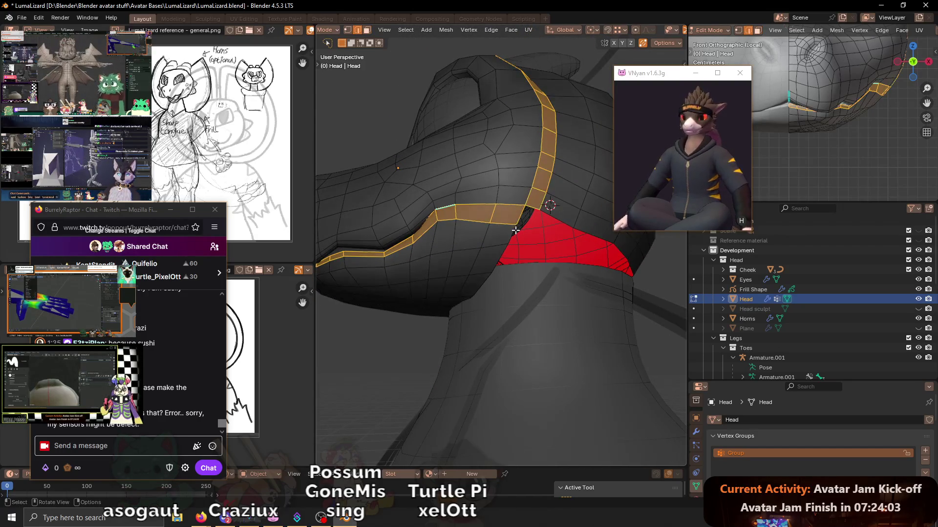
{"action": "left_click", "coordinate": [511, 233]}
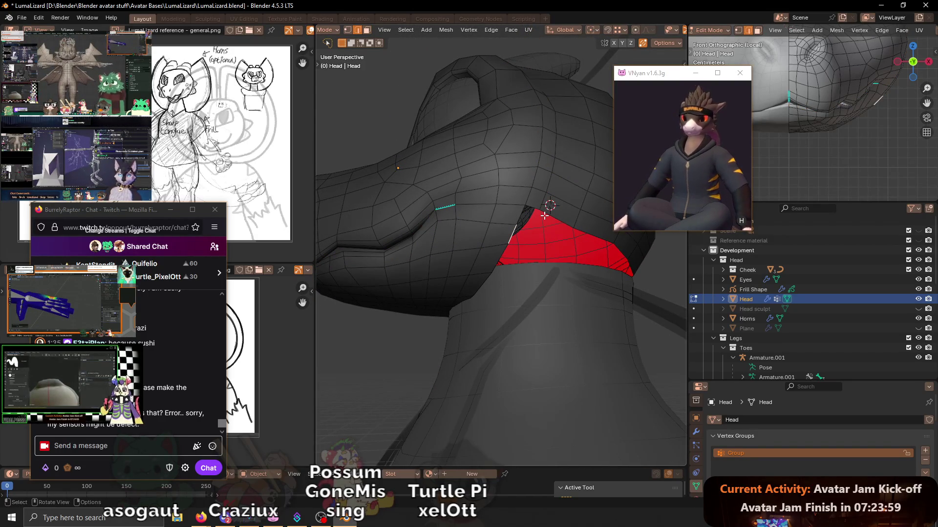
- Shift the selected jaw edge along Y, then vertex-slide it into line with the mesh
{"action": "key", "text": "g"}
{"action": "key", "text": "y"}
{"action": "middle_click_drag", "start_coordinate": [535, 241], "coordinate": [501, 207]}
{"action": "key", "text": "Return"}
{"action": "key", "text": "g"}
{"action": "key", "text": "g"}
{"action": "left_click", "coordinate": [502, 208]}
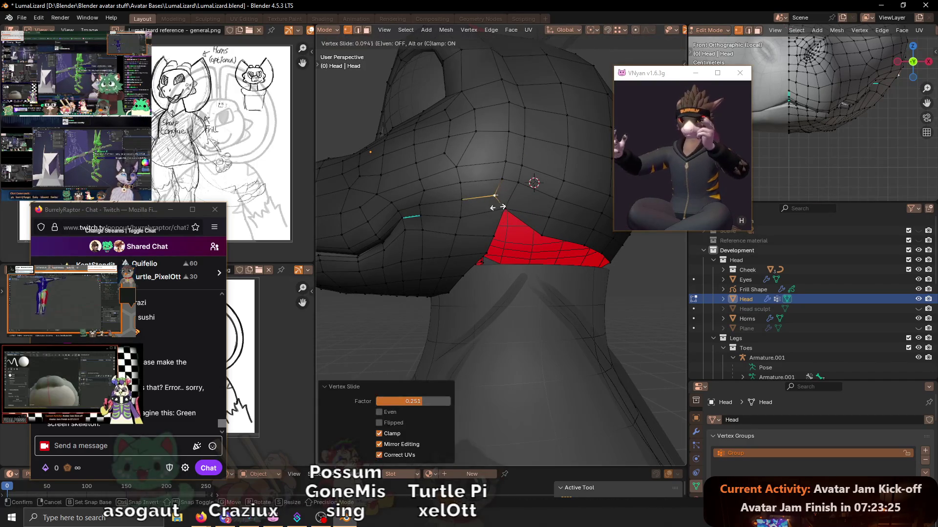
- Raise a single jaw vertex on Z and slide it along its edges to about 0.15
{"action": "left_click", "coordinate": [491, 210]}
{"action": "mouse_move", "coordinate": [457, 222]}
{"action": "middle_mouse_down"}
{"action": "mouse_move", "coordinate": [498, 187]}
{"action": "mouse_move", "coordinate": [462, 190]}
{"action": "mouse_move", "coordinate": [541, 162]}
{"action": "mouse_move", "coordinate": [513, 177]}
{"action": "mouse_move", "coordinate": [503, 205]}
{"action": "mouse_move", "coordinate": [492, 195]}
{"action": "middle_mouse_up"}
{"action": "left_click", "coordinate": [459, 211]}
{"action": "key", "text": "g"}
{"action": "key", "text": "z"}
{"action": "left_click", "coordinate": [477, 205]}
{"action": "key", "text": "g"}
{"action": "key", "text": "g"}
{"action": "left_click", "coordinate": [516, 205]}
{"action": "key", "text": "g"}
{"action": "key", "text": "g"}
{"action": "left_click", "coordinate": [488, 203]}
{"action": "scroll", "coordinate": [513, 176], "scroll_direction": "up", "scroll_amount": 4}
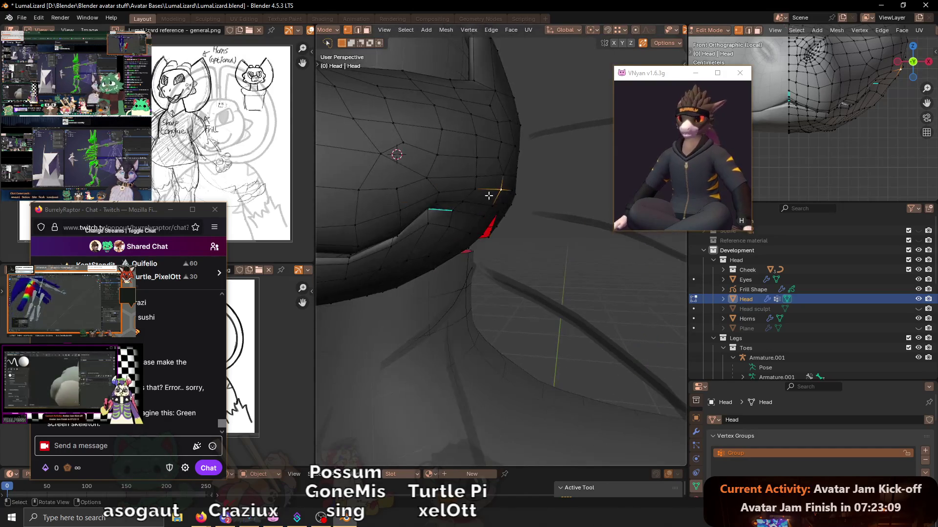
- Edge-slide the selected jaw edge and nudge the next jaw vertex
{"action": "key", "text": "g"}
{"action": "key", "text": "g"}
{"action": "left_click", "coordinate": [500, 200]}
{"action": "left_click", "coordinate": [503, 173]}
{"action": "key", "text": "g"}
{"action": "key", "text": "g"}
{"action": "left_click", "coordinate": [510, 167]}
- Lower a vertex under the neck on Z and slide it along the mesh
{"action": "mouse_move", "coordinate": [512, 163]}
{"action": "middle_mouse_down"}
{"action": "mouse_move", "coordinate": [467, 176]}
{"action": "mouse_move", "coordinate": [486, 171]}
{"action": "middle_mouse_up"}
{"action": "key", "text": "g"}
{"action": "key", "text": "z"}
{"action": "left_click", "coordinate": [469, 173]}
{"action": "key", "text": "g"}
{"action": "key", "text": "g"}
{"action": "left_click", "coordinate": [473, 184]}
- Slide a neck edge and a head vertex, then check the shading with overlays hidden
{"action": "middle_click_drag", "start_coordinate": [446, 179], "coordinate": [468, 197]}
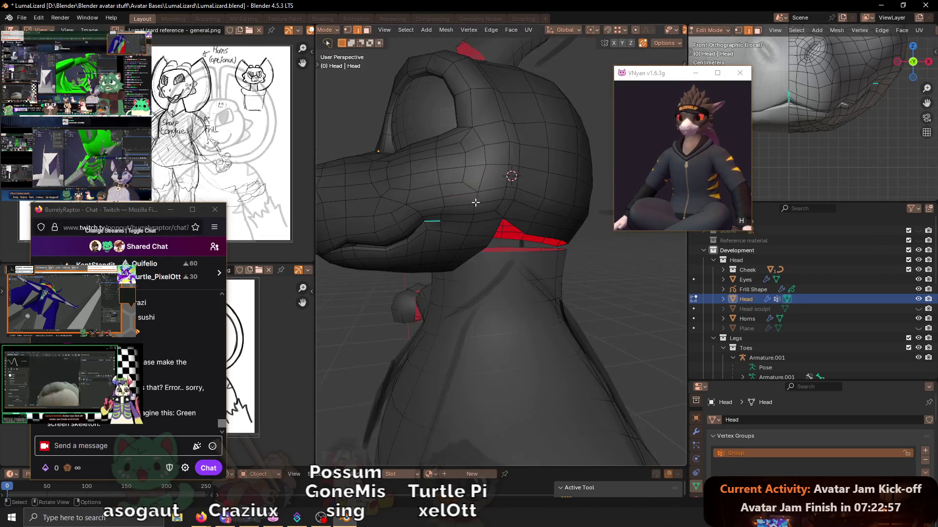
{"action": "key", "text": "g"}
{"action": "key", "text": "g"}
{"action": "left_click", "coordinate": [477, 200]}
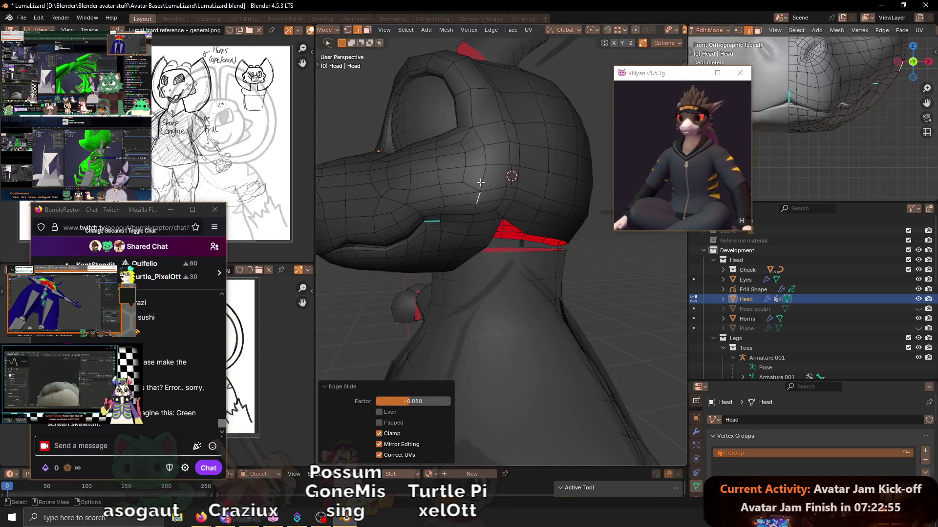
{"action": "mouse_move", "coordinate": [477, 201]}
{"action": "middle_mouse_down"}
{"action": "mouse_move", "coordinate": [475, 131]}
{"action": "mouse_move", "coordinate": [478, 151]}
{"action": "mouse_move", "coordinate": [537, 163]}
{"action": "mouse_move", "coordinate": [452, 188]}
{"action": "mouse_move", "coordinate": [521, 252]}
{"action": "mouse_move", "coordinate": [524, 242]}
{"action": "mouse_move", "coordinate": [592, 256]}
{"action": "mouse_move", "coordinate": [479, 296]}
{"action": "mouse_move", "coordinate": [592, 283]}
{"action": "mouse_move", "coordinate": [546, 305]}
{"action": "mouse_move", "coordinate": [447, 305]}
{"action": "mouse_move", "coordinate": [532, 301]}
{"action": "mouse_move", "coordinate": [536, 294]}
{"action": "mouse_move", "coordinate": [532, 304]}
{"action": "mouse_move", "coordinate": [438, 274]}
{"action": "middle_mouse_up"}
{"action": "key", "text": "g"}
{"action": "key", "text": "g"}
{"action": "left_click", "coordinate": [480, 147]}
{"action": "scroll", "coordinate": [479, 152], "scroll_direction": "down", "scroll_amount": 3}
{"action": "key", "text": "shift+alt+z"}
{"action": "key", "text": "shift+alt+z"}
{"action": "scroll", "coordinate": [452, 189], "scroll_direction": "up", "scroll_amount": 4}
- Nudge head vertices along Y and X, then save the file
{"action": "key", "text": "g"}
{"action": "key", "text": "y"}
{"action": "left_click", "coordinate": [510, 243]}
{"action": "key", "text": "shift+alt+z"}
{"action": "key", "text": "shift+alt+z"}
{"action": "key", "text": "shift+alt+z"}
{"action": "key", "text": "shift+alt+z"}
{"action": "key", "text": "g"}
{"action": "key", "text": "x"}
{"action": "left_click", "coordinate": [607, 288]}
{"action": "key", "text": "ctrl+s"}
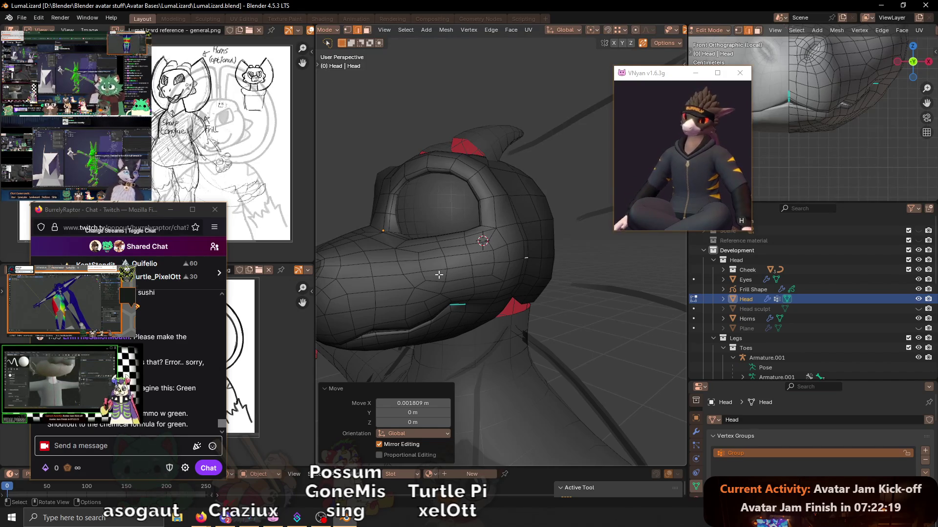
{"action": "mouse_move", "coordinate": [560, 190]}
{"action": "middle_mouse_down"}
{"action": "mouse_move", "coordinate": [448, 279]}
{"action": "mouse_move", "coordinate": [496, 316]}
{"action": "middle_mouse_up"}
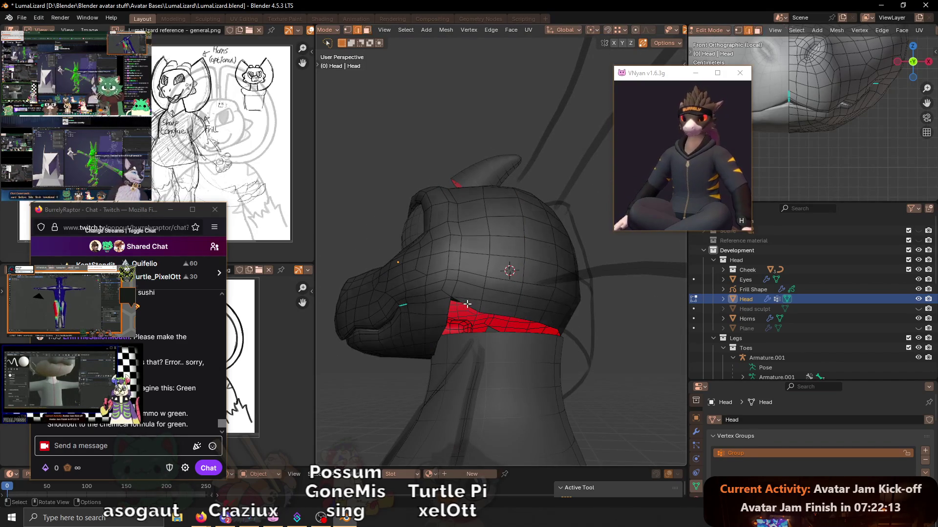
- Delete the selected face and select the face loop along the jaw
{"action": "key", "text": "x"}
{"action": "left_click", "coordinate": [597, 337]}
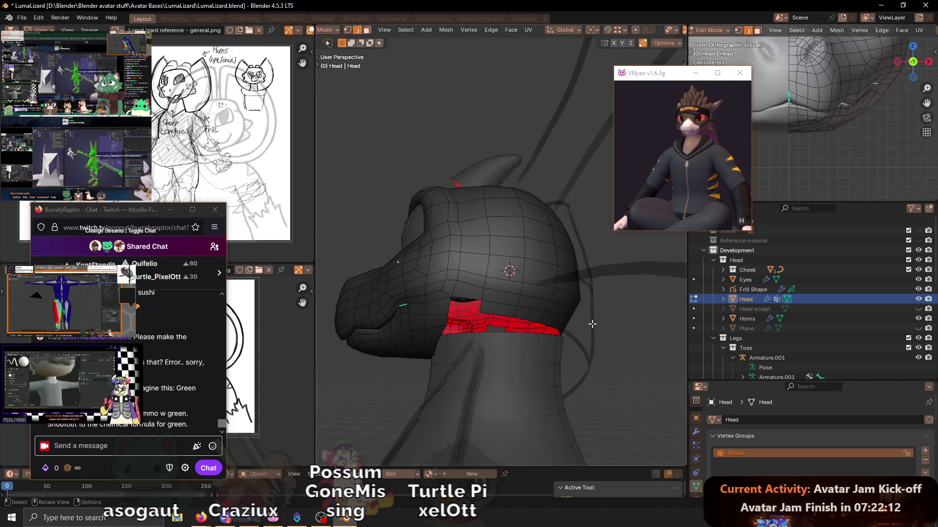
{"action": "mouse_move", "coordinate": [489, 285]}
{"action": "middle_mouse_down"}
{"action": "mouse_move", "coordinate": [486, 313]}
{"action": "mouse_move", "coordinate": [474, 262]}
{"action": "mouse_move", "coordinate": [529, 235]}
{"action": "mouse_move", "coordinate": [520, 224]}
{"action": "mouse_move", "coordinate": [529, 292]}
{"action": "mouse_move", "coordinate": [527, 268]}
{"action": "middle_mouse_up"}
{"action": "left_click", "coordinate": [485, 313], "text": "alt"}
- Select the shortest edge path down the jaw and edge-slide it
{"action": "left_click", "coordinate": [526, 284]}
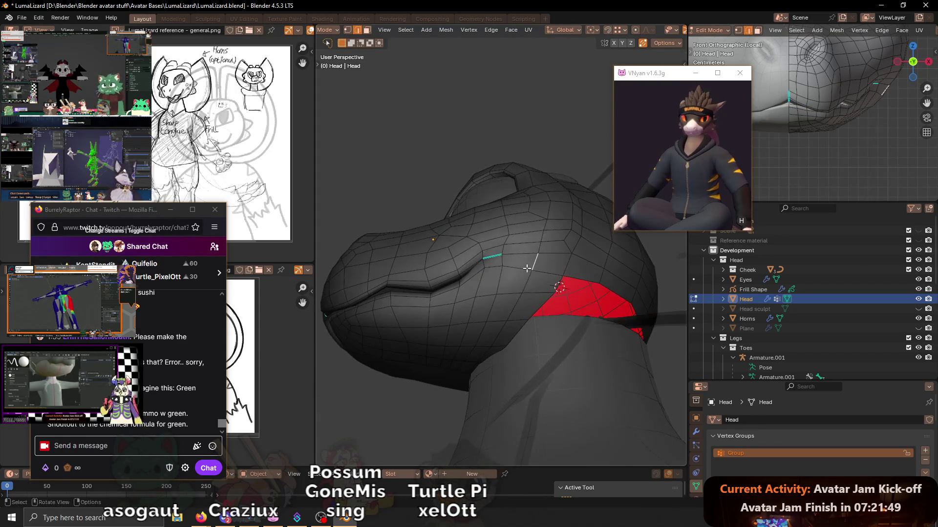
{"action": "left_click", "coordinate": [472, 368], "text": "ctrl"}
{"action": "key", "text": "g"}
{"action": "key", "text": "g"}
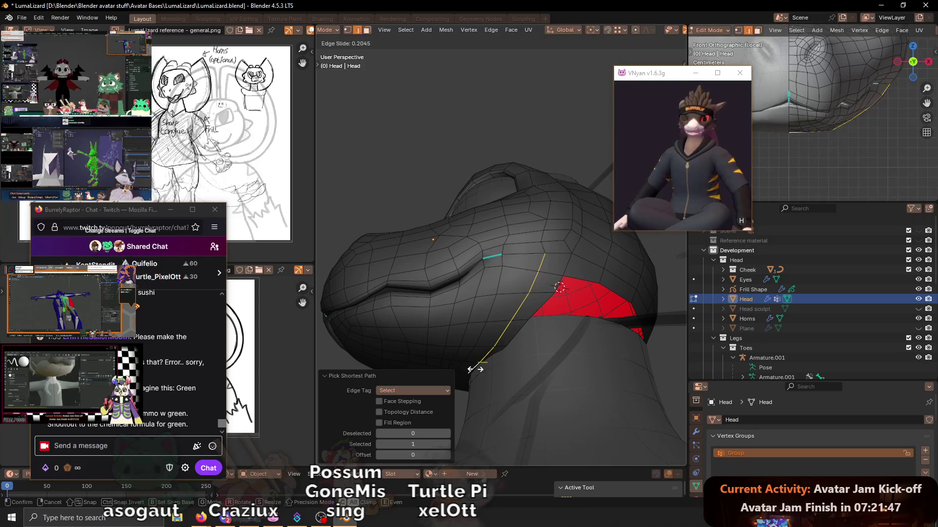
{"action": "left_click", "coordinate": [476, 369]}
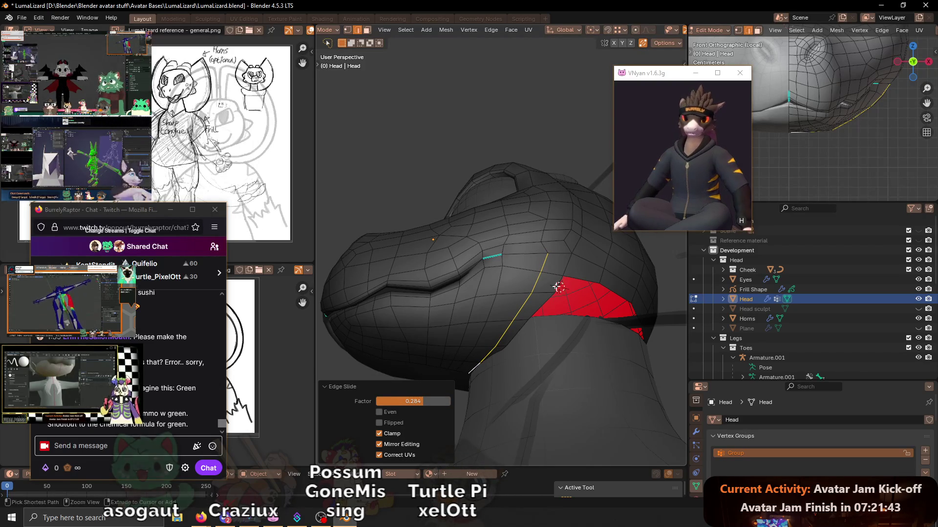
- Vertex-slide a jaw vertex along its edge where the head meets the neck
{"action": "middle_click_drag", "start_coordinate": [561, 288], "coordinate": [542, 264]}
{"action": "key", "text": "1"}
{"action": "left_click", "coordinate": [543, 258]}
{"action": "key", "text": "g"}
{"action": "key", "text": "g"}
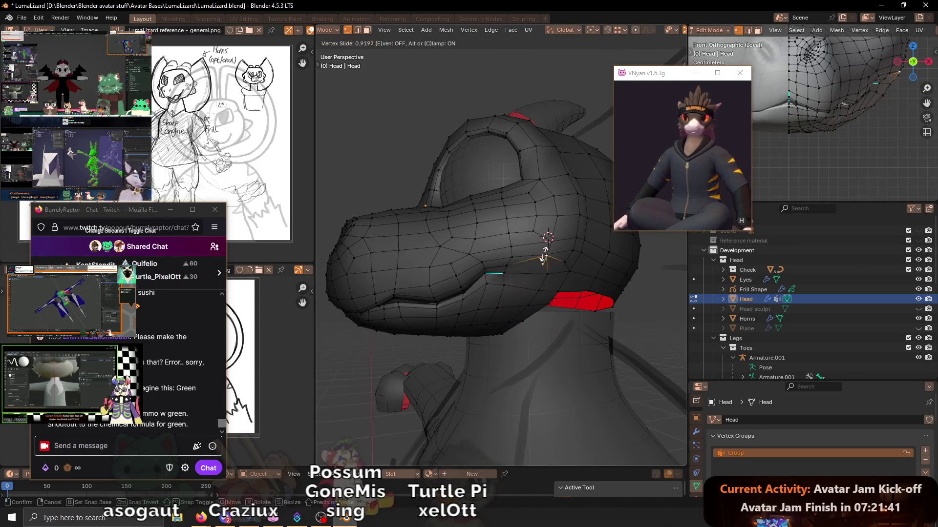
{"action": "left_click", "coordinate": [545, 246]}
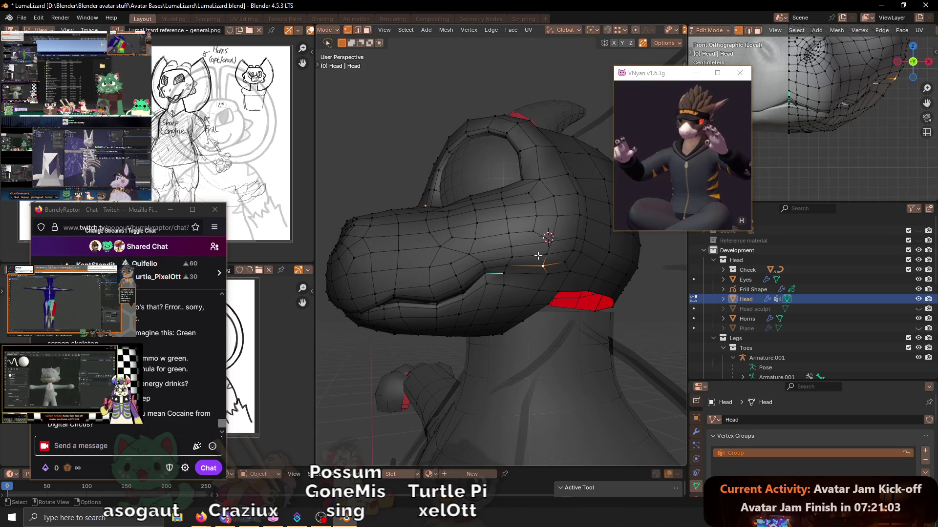
- Slide the selected underside vertex, then lower it on Z
{"action": "mouse_move", "coordinate": [591, 258]}
{"action": "middle_mouse_down"}
{"action": "mouse_move", "coordinate": [508, 242]}
{"action": "mouse_move", "coordinate": [569, 299]}
{"action": "mouse_move", "coordinate": [501, 233]}
{"action": "mouse_move", "coordinate": [496, 243]}
{"action": "mouse_move", "coordinate": [488, 225]}
{"action": "mouse_move", "coordinate": [440, 234]}
{"action": "mouse_move", "coordinate": [433, 227]}
{"action": "mouse_move", "coordinate": [438, 218]}
{"action": "mouse_move", "coordinate": [433, 224]}
{"action": "mouse_move", "coordinate": [516, 214]}
{"action": "mouse_move", "coordinate": [489, 213]}
{"action": "middle_mouse_up"}
{"action": "key", "text": "g"}
{"action": "left_click", "coordinate": [497, 240]}
{"action": "key", "text": "g"}
{"action": "key", "text": "z"}
{"action": "left_click", "coordinate": [498, 244]}
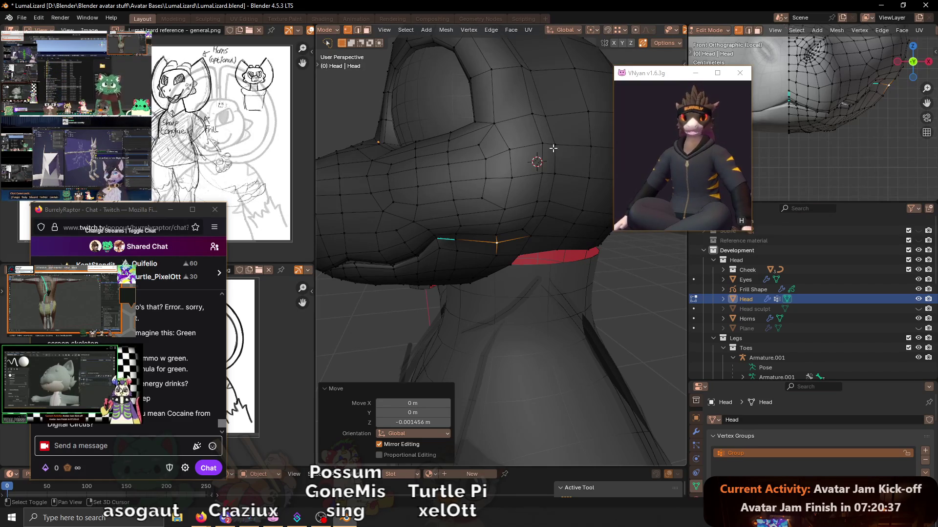
- Clear the selection, pick an edge on the head and edge-slide it
{"action": "key", "text": "shift"}
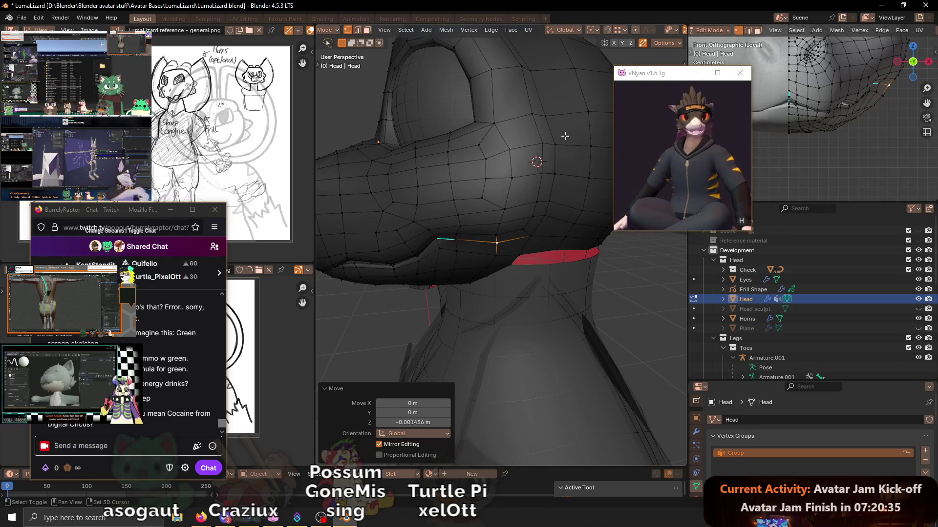
{"action": "middle_click_drag", "start_coordinate": [564, 136], "coordinate": [507, 210]}
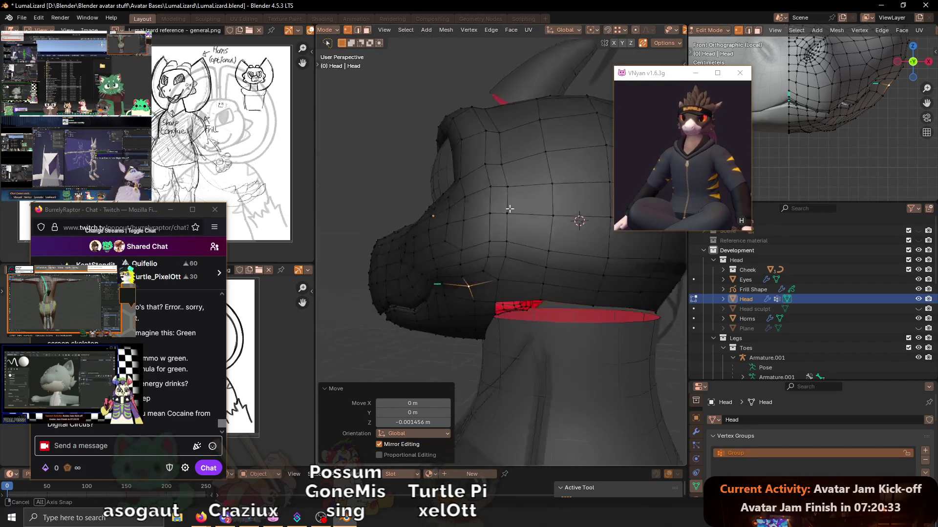
{"action": "middle_click_drag", "start_coordinate": [508, 210], "coordinate": [509, 284]}
{"action": "left_click", "coordinate": [485, 259]}
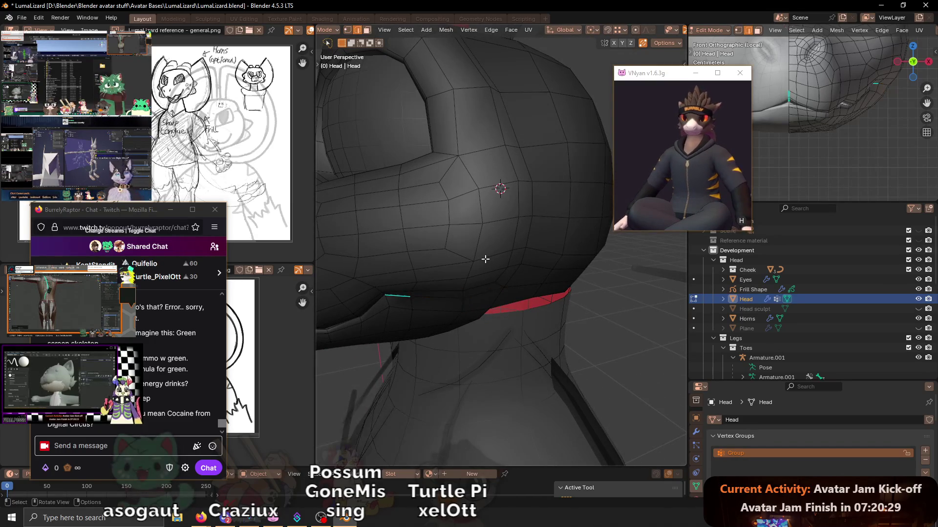
{"action": "mouse_move", "coordinate": [518, 246]}
{"action": "middle_mouse_down"}
{"action": "mouse_move", "coordinate": [567, 259]}
{"action": "mouse_move", "coordinate": [511, 271]}
{"action": "middle_mouse_up"}
{"action": "left_click", "coordinate": [509, 252]}
{"action": "key", "text": "g"}
{"action": "key", "text": "g"}
{"action": "left_click", "coordinate": [513, 245]}
- Select an edge path across the head and slide it
{"action": "key", "text": "1"}
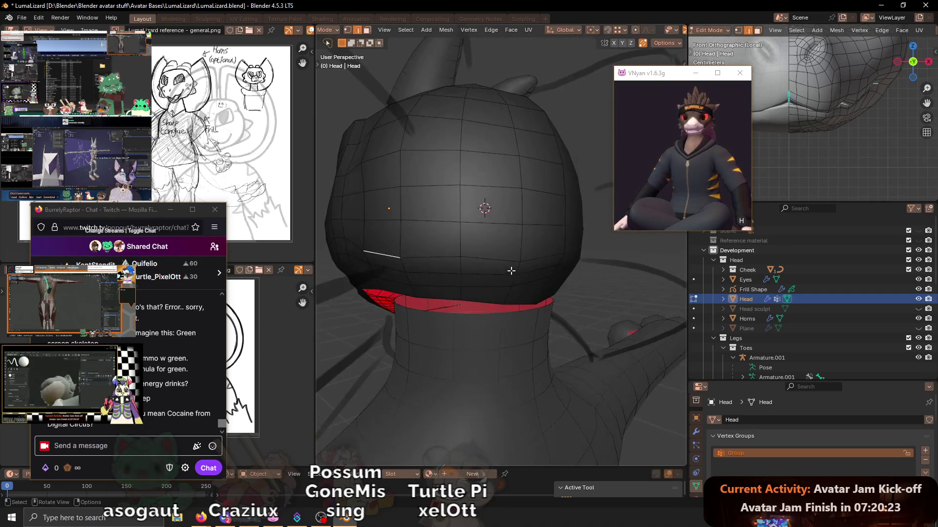
{"action": "left_click", "coordinate": [548, 255], "text": "ctrl"}
{"action": "key", "text": "g"}
{"action": "key", "text": "g"}
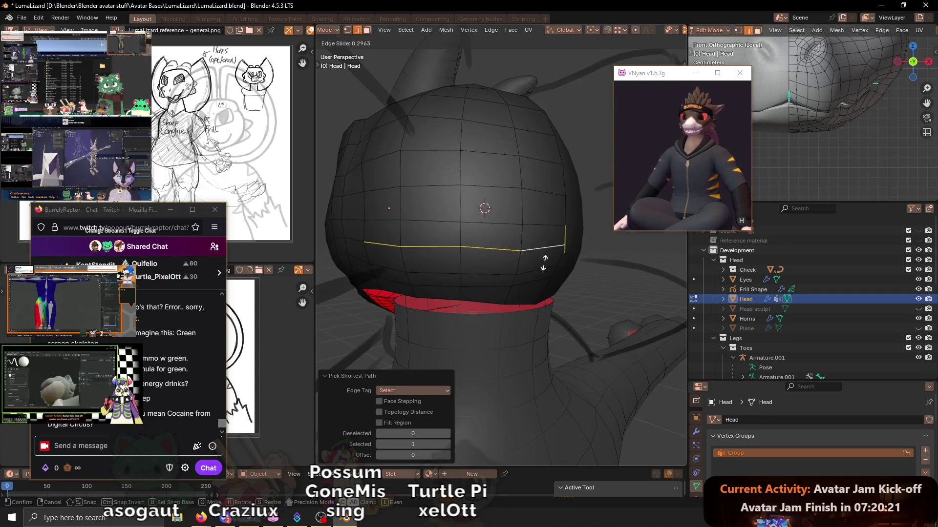
{"action": "left_click", "coordinate": [546, 273]}
- Switch the head into Sculpt Mode via the Ctrl+Tab mode pie
{"action": "mouse_move", "coordinate": [546, 273]}
{"action": "middle_mouse_down"}
{"action": "mouse_move", "coordinate": [523, 233]}
{"action": "mouse_move", "coordinate": [551, 242]}
{"action": "middle_mouse_up"}
{"action": "key", "text": "ctrl+Tab"}
{"action": "left_click", "coordinate": [546, 270]}
{"action": "scroll", "coordinate": [545, 270], "scroll_direction": "down", "scroll_amount": 4}
{"action": "key", "text": "b"}
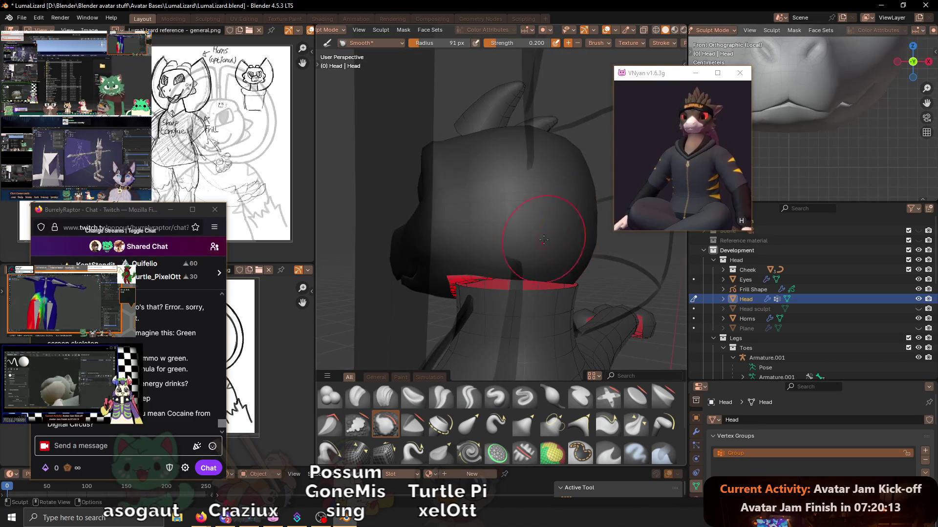
- Switch the sculpt brush to Relax Slide while inspecting the head from several angles
{"action": "middle_click_drag", "start_coordinate": [539, 234], "coordinate": [542, 200]}
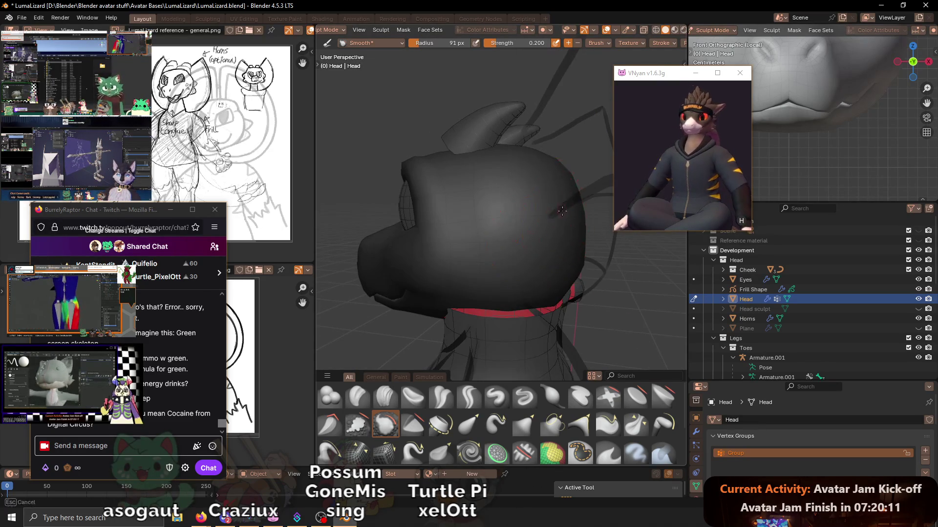
{"action": "mouse_move", "coordinate": [523, 204]}
{"action": "middle_mouse_down"}
{"action": "mouse_move", "coordinate": [504, 246]}
{"action": "mouse_move", "coordinate": [434, 228]}
{"action": "middle_mouse_up"}
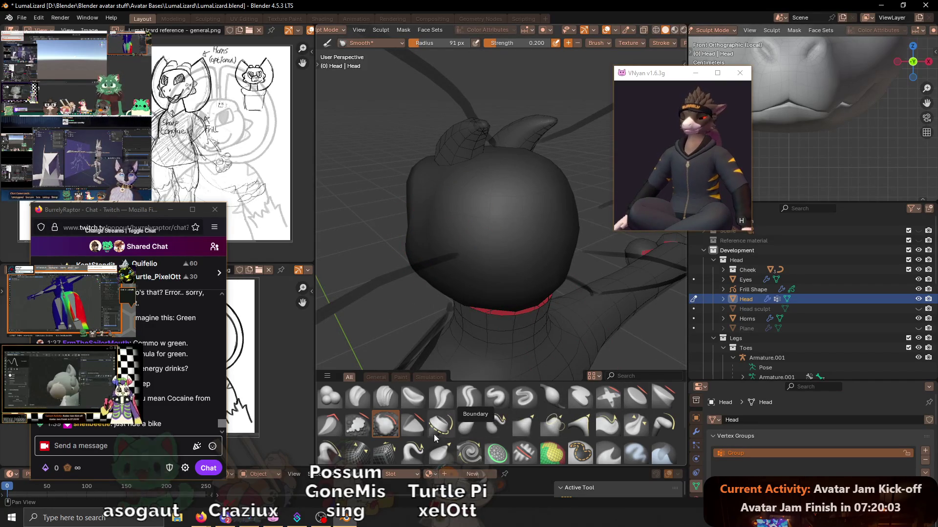
{"action": "left_click", "coordinate": [389, 457]}
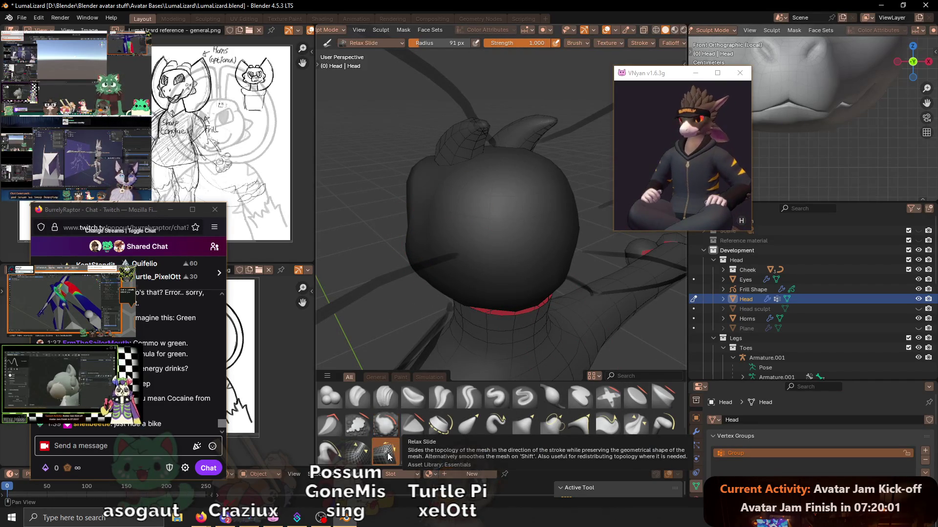
{"action": "mouse_move", "coordinate": [520, 178]}
{"action": "middle_mouse_down"}
{"action": "mouse_move", "coordinate": [503, 166]}
{"action": "mouse_move", "coordinate": [516, 211]}
{"action": "middle_mouse_up"}
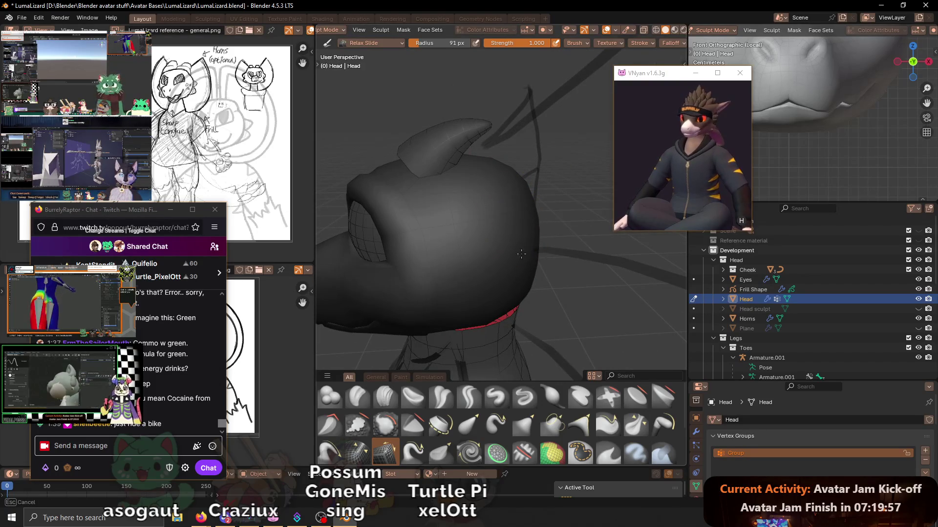
{"action": "mouse_move", "coordinate": [529, 253]}
{"action": "middle_mouse_down"}
{"action": "mouse_move", "coordinate": [513, 282]}
{"action": "mouse_move", "coordinate": [450, 230]}
{"action": "mouse_move", "coordinate": [478, 276]}
{"action": "mouse_move", "coordinate": [464, 216]}
{"action": "middle_mouse_up"}
{"action": "mouse_move", "coordinate": [462, 151]}
{"action": "middle_mouse_down"}
{"action": "mouse_move", "coordinate": [443, 174]}
{"action": "mouse_move", "coordinate": [472, 193]}
{"action": "mouse_move", "coordinate": [529, 194]}
{"action": "middle_mouse_up"}
- Save LumaLizard.blend and return the head to mesh editing
{"action": "key", "text": "ctrl+s"}
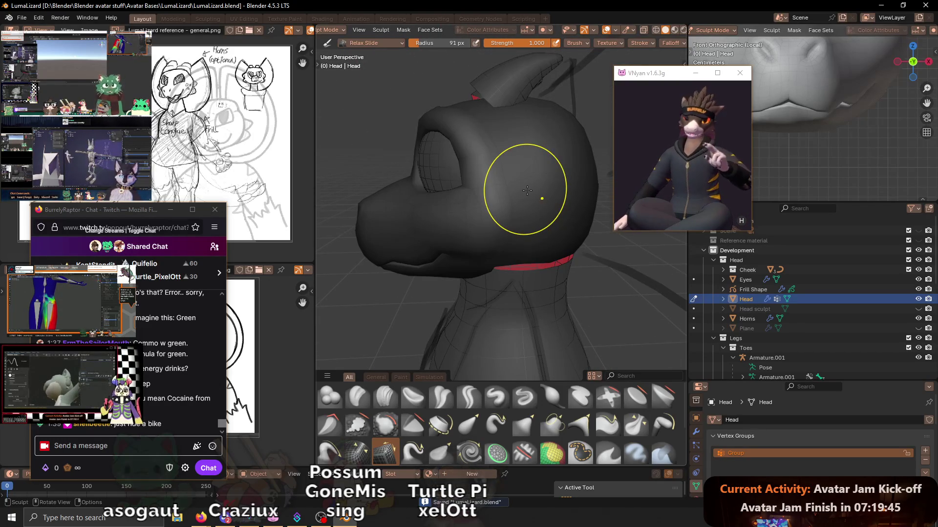
{"action": "mouse_move", "coordinate": [553, 218]}
{"action": "middle_mouse_down"}
{"action": "mouse_move", "coordinate": [564, 245]}
{"action": "mouse_move", "coordinate": [534, 221]}
{"action": "mouse_move", "coordinate": [540, 268]}
{"action": "mouse_move", "coordinate": [540, 240]}
{"action": "mouse_move", "coordinate": [546, 253]}
{"action": "mouse_move", "coordinate": [515, 265]}
{"action": "middle_mouse_up"}
{"action": "key", "text": "Tab"}
- Move the neck-edge vertices vertically on Z from a side view
{"action": "middle_click_drag", "start_coordinate": [533, 273], "coordinate": [525, 265]}
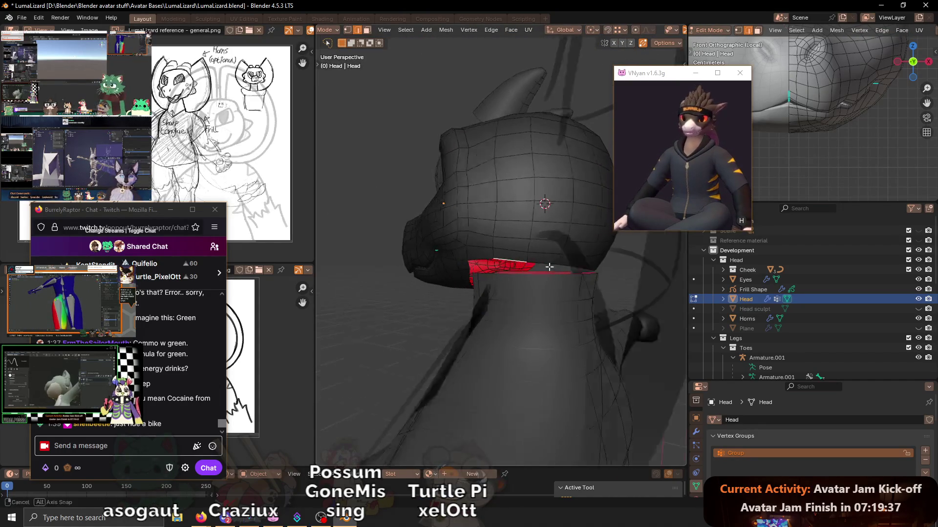
{"action": "key", "text": "g"}
{"action": "key", "text": "z"}
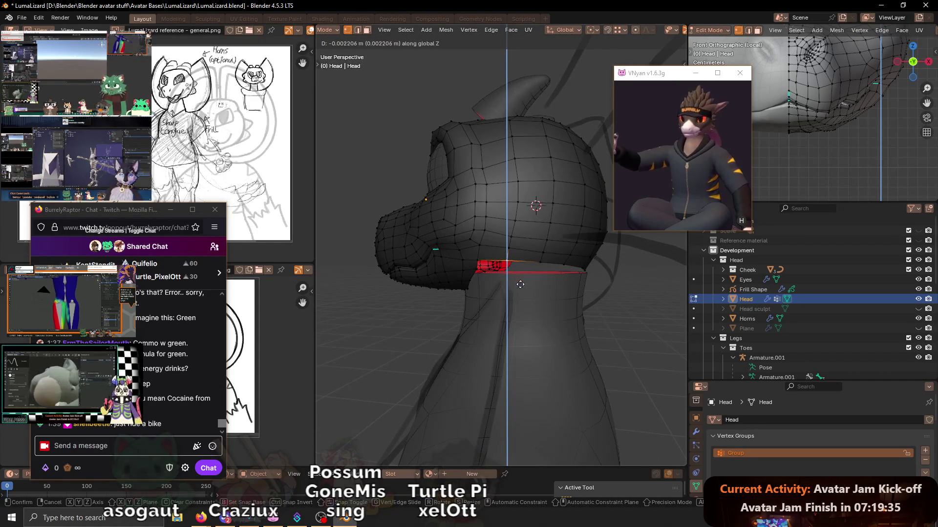
{"action": "left_click", "coordinate": [521, 284]}
- Lower the red neck-band vertices on Z and vertex-slide them along their edges
{"action": "mouse_move", "coordinate": [520, 284]}
{"action": "middle_mouse_down"}
{"action": "mouse_move", "coordinate": [551, 258]}
{"action": "mouse_move", "coordinate": [504, 240]}
{"action": "mouse_move", "coordinate": [557, 226]}
{"action": "mouse_move", "coordinate": [492, 282]}
{"action": "mouse_move", "coordinate": [473, 267]}
{"action": "mouse_move", "coordinate": [503, 235]}
{"action": "mouse_move", "coordinate": [590, 242]}
{"action": "middle_mouse_up"}
{"action": "key", "text": "g"}
{"action": "key", "text": "z"}
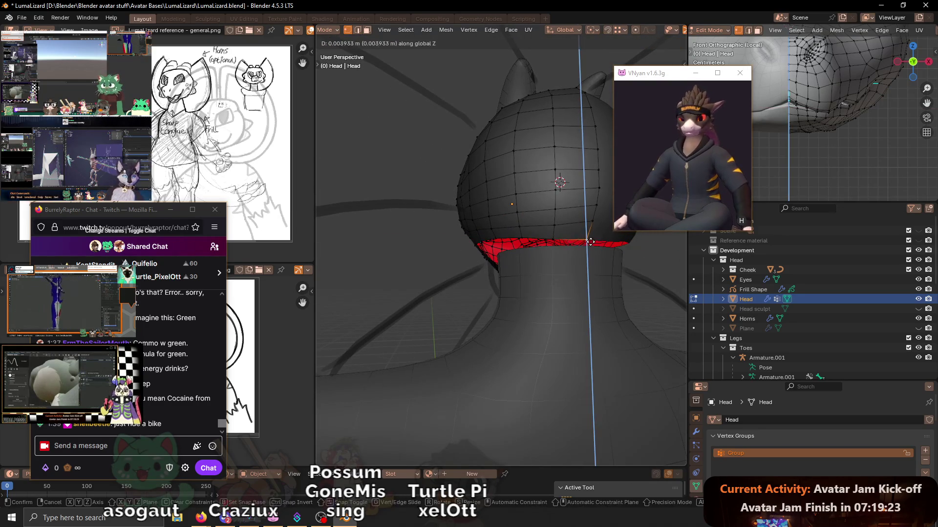
{"action": "left_click", "coordinate": [590, 242]}
{"action": "key", "text": "g"}
{"action": "key", "text": "g"}
{"action": "left_click", "coordinate": [595, 231]}
{"action": "key", "text": "g"}
{"action": "key", "text": "g"}
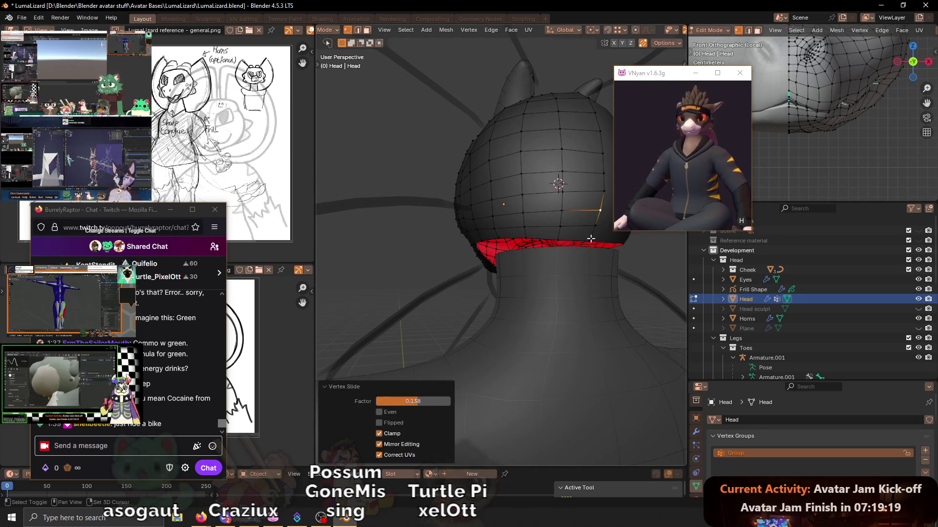
{"action": "left_click", "coordinate": [590, 239]}
{"action": "key", "text": "g"}
{"action": "left_click", "coordinate": [607, 194]}
- Fine-tune the vertices in Right Orthographic view, then return the head to object mode
{"action": "mouse_move", "coordinate": [586, 210]}
{"action": "middle_mouse_down"}
{"action": "mouse_move", "coordinate": [558, 258]}
{"action": "mouse_move", "coordinate": [578, 251]}
{"action": "middle_mouse_up"}
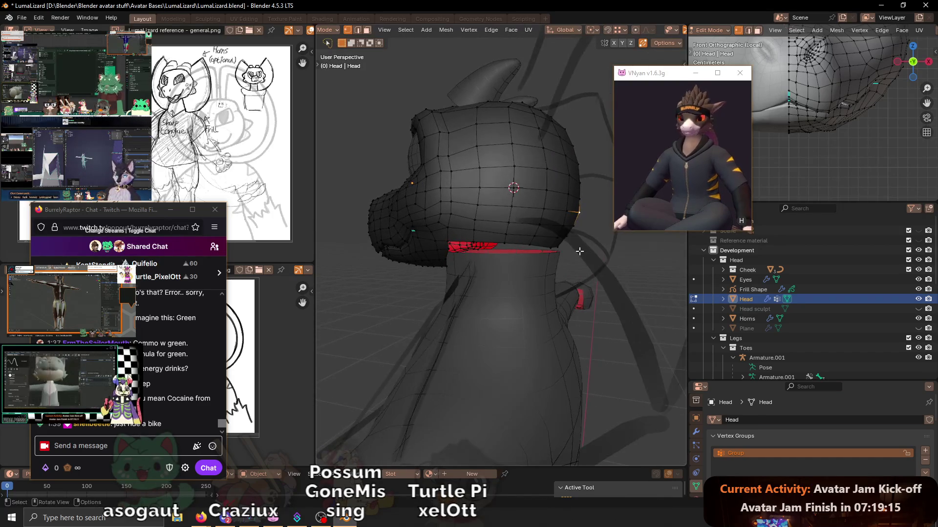
{"action": "key", "text": "KP_3"}
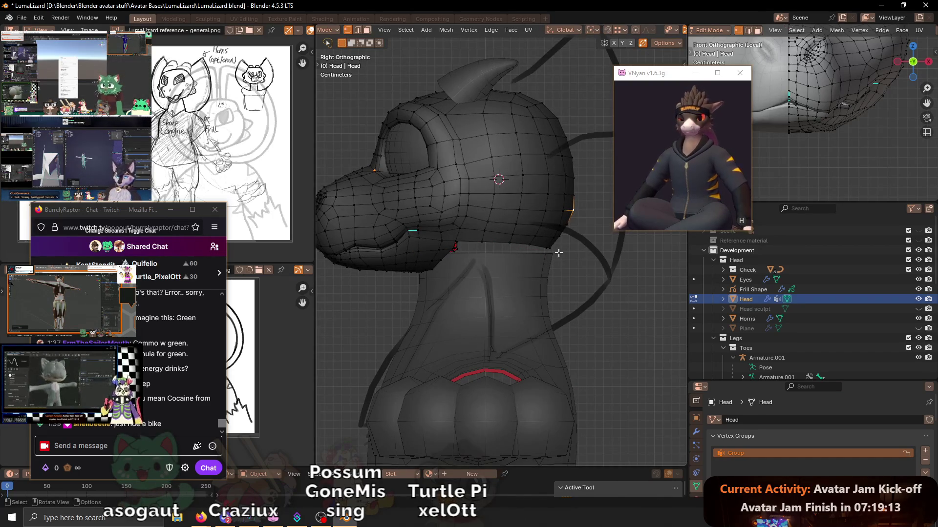
{"action": "scroll", "coordinate": [559, 257], "scroll_direction": "up", "scroll_amount": 2}
{"action": "key", "text": "g"}
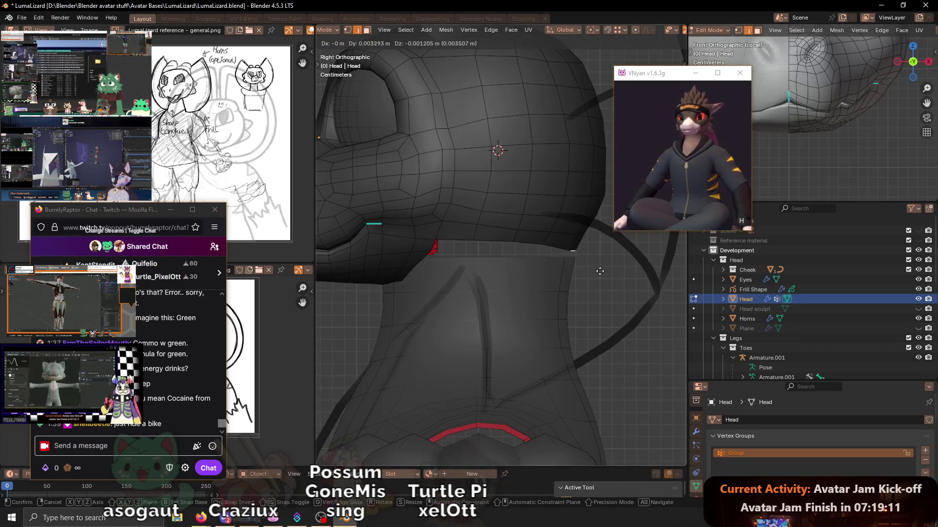
{"action": "left_click", "coordinate": [599, 271]}
{"action": "key", "text": "g"}
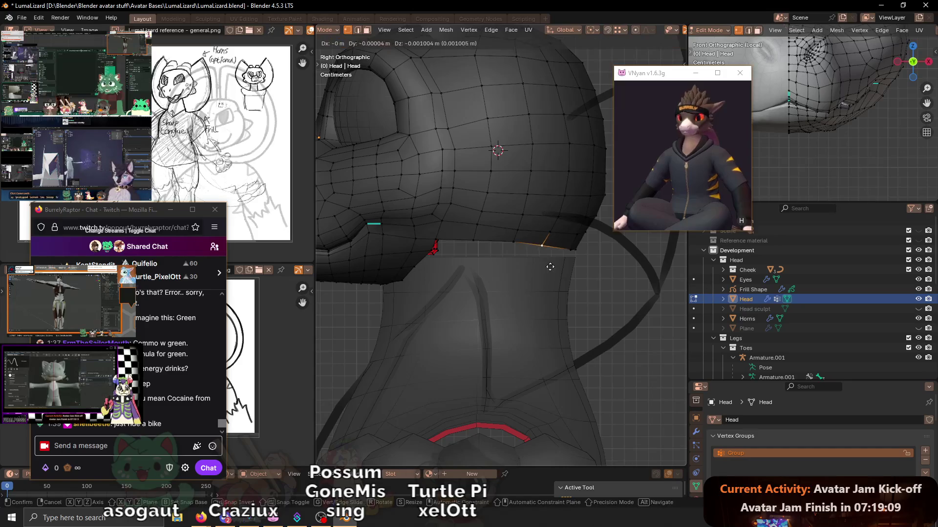
{"action": "left_click", "coordinate": [549, 267]}
{"action": "mouse_move", "coordinate": [548, 255]}
{"action": "middle_mouse_down"}
{"action": "mouse_move", "coordinate": [489, 232]}
{"action": "mouse_move", "coordinate": [560, 278]}
{"action": "middle_mouse_up"}
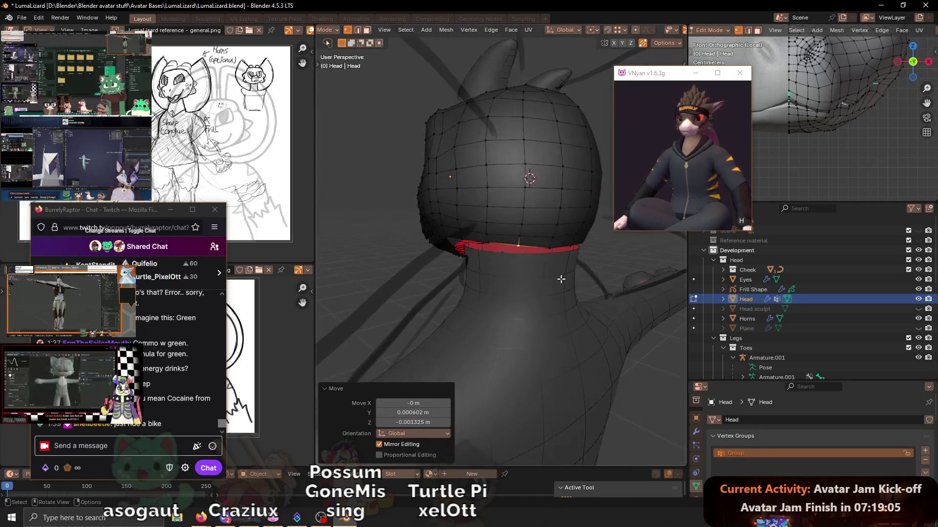
{"action": "key", "text": "ctrl+Tab"}
{"action": "key", "text": "ctrl+Tab"}
{"action": "scroll", "coordinate": [541, 206], "scroll_direction": "down", "scroll_amount": 2}
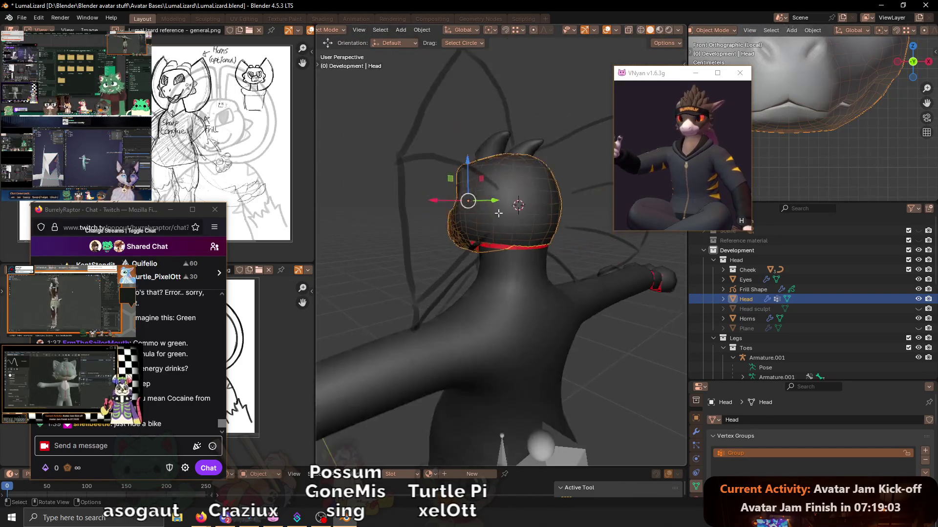
{"action": "key", "text": "Tab"}
{"action": "middle_click_drag", "start_coordinate": [534, 208], "coordinate": [486, 226]}
{"action": "key", "text": "Tab"}
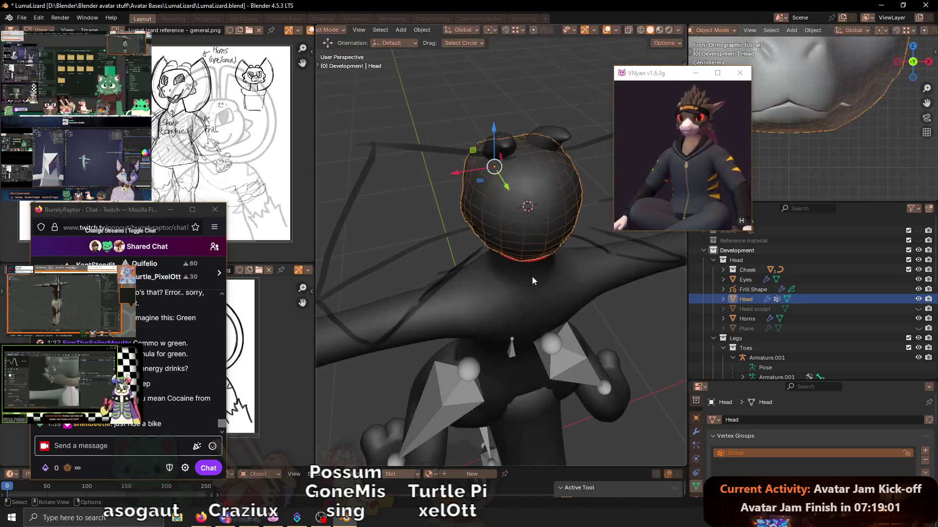
{"action": "left_click", "coordinate": [518, 281], "text": "shift"}
{"action": "mouse_move", "coordinate": [519, 281]}
{"action": "middle_mouse_down"}
{"action": "mouse_move", "coordinate": [531, 264]}
{"action": "mouse_move", "coordinate": [317, 247]}
{"action": "mouse_move", "coordinate": [642, 252]}
{"action": "middle_mouse_up"}
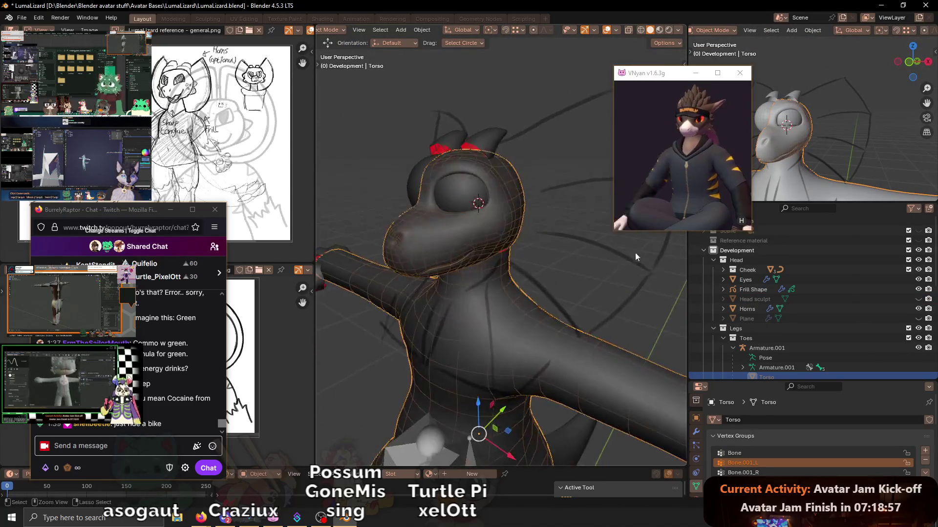
{"action": "mouse_move", "coordinate": [491, 296]}
{"action": "middle_mouse_down"}
{"action": "mouse_move", "coordinate": [546, 277]}
{"action": "mouse_move", "coordinate": [541, 254]}
{"action": "middle_mouse_up"}
{"action": "left_click", "coordinate": [529, 221]}
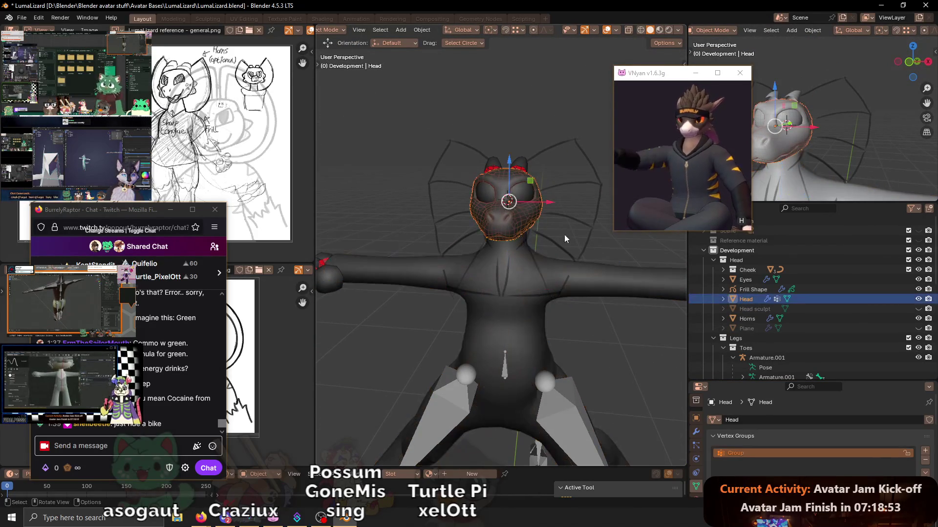
{"action": "left_click", "coordinate": [546, 320]}
{"action": "middle_click_drag", "start_coordinate": [498, 325], "coordinate": [524, 269]}
- Enter edit mode on the torso in front view, deselect all and enable X-ray
{"action": "key", "text": "KP_1"}
{"action": "scroll", "coordinate": [527, 263], "scroll_direction": "down", "scroll_amount": 3}
{"action": "scroll", "coordinate": [543, 268], "scroll_direction": "down", "scroll_amount": 1}
{"action": "key", "text": "Tab"}
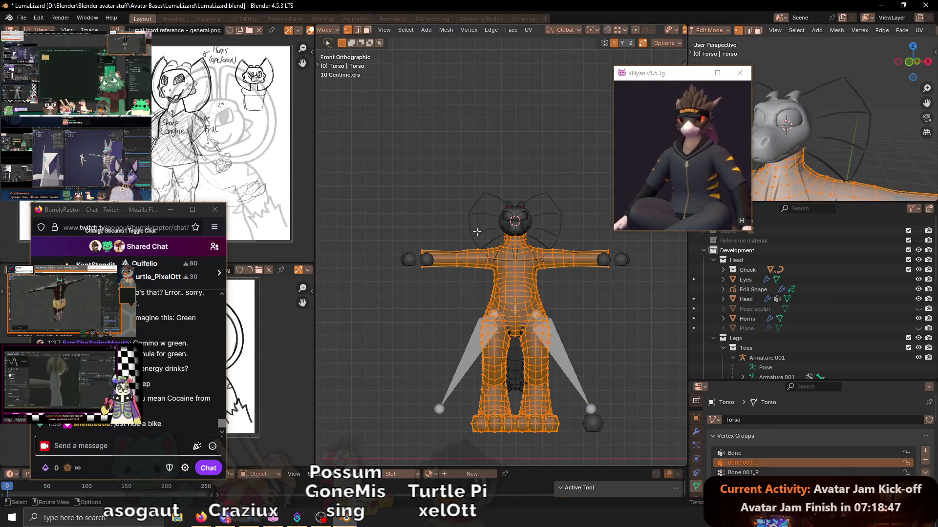
{"action": "key", "text": "alt+a"}
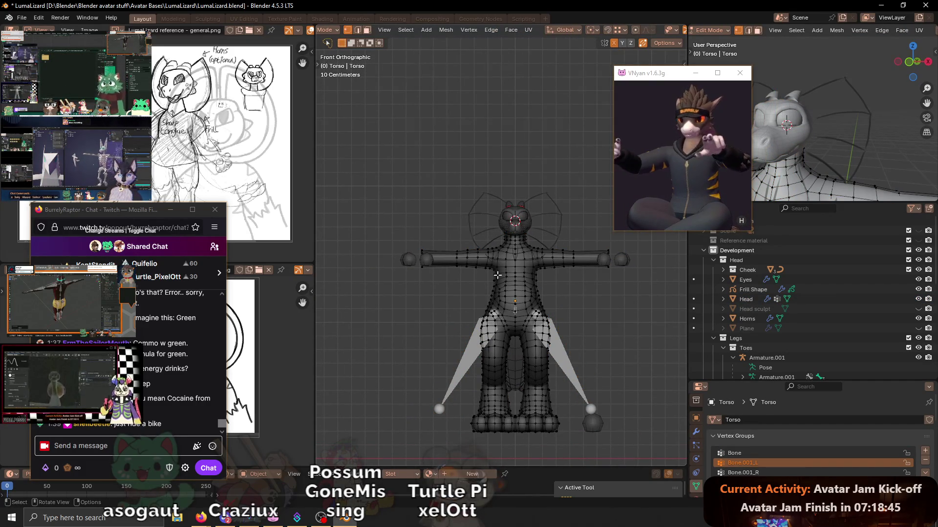
{"action": "scroll", "coordinate": [503, 323], "scroll_direction": "up", "scroll_amount": 1}
{"action": "key", "text": "alt+z"}
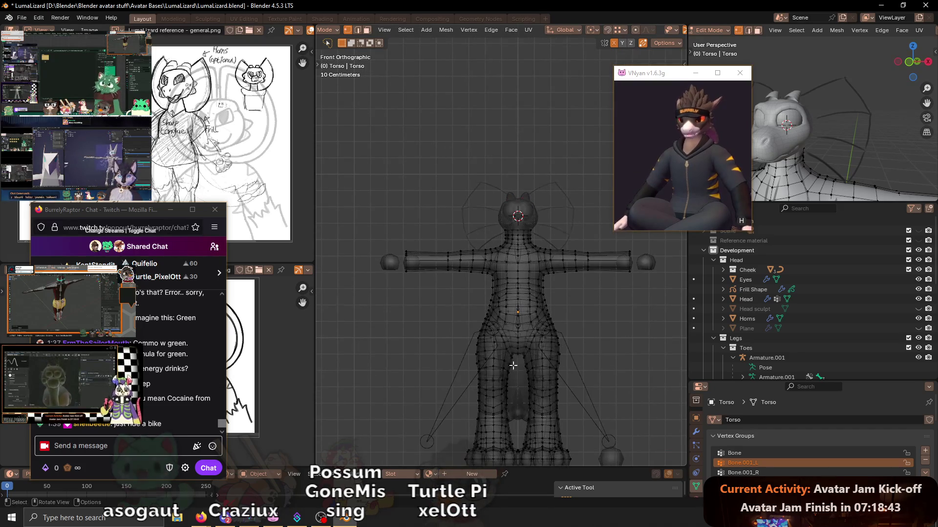
{"action": "scroll", "coordinate": [571, 383], "scroll_direction": "down", "scroll_amount": 3, "text": "shift"}
- Enable the Armature modifier's edit-mode display in the torso's modifiers
{"action": "left_click", "coordinate": [696, 432]}
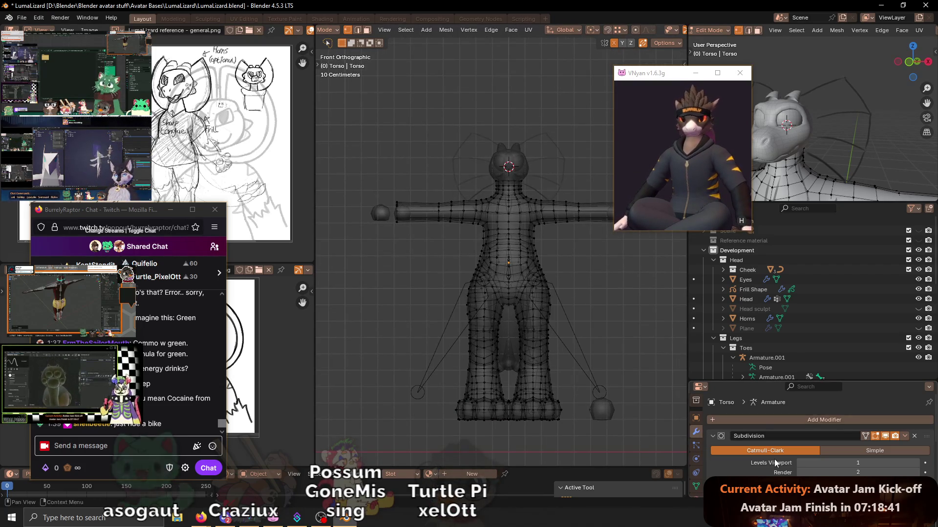
{"action": "scroll", "coordinate": [875, 445], "scroll_direction": "down", "scroll_amount": 2}
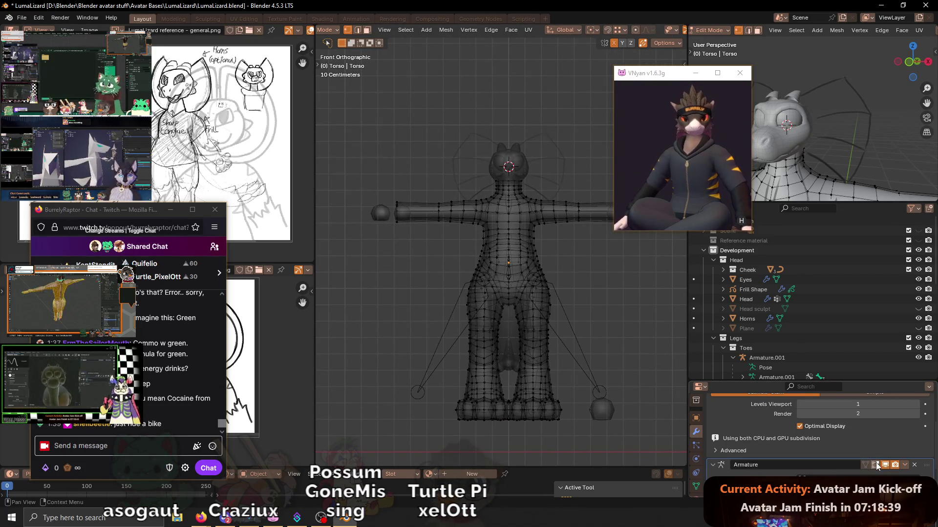
{"action": "left_click", "coordinate": [875, 464]}
{"action": "left_click", "coordinate": [877, 466]}
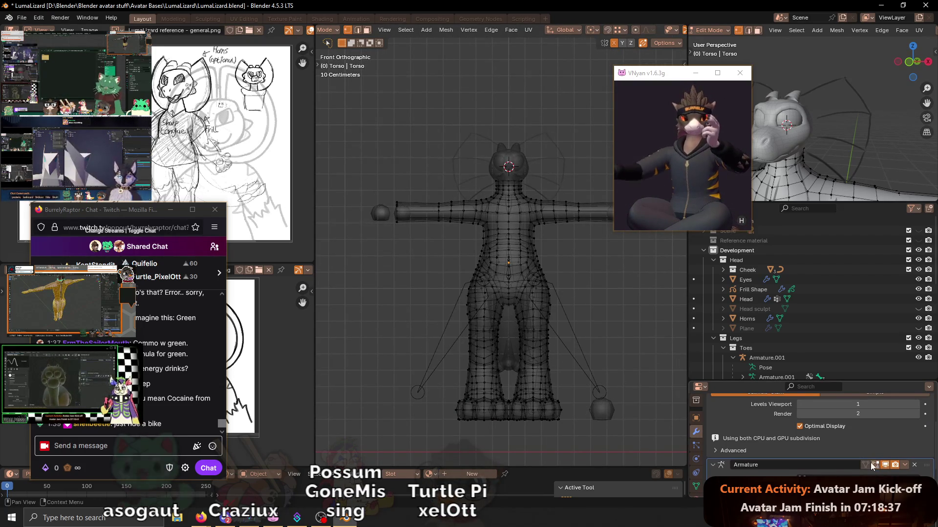
{"action": "left_click", "coordinate": [872, 465]}
- Box-select the left half of the torso, delete its vertices and return to object mode
{"action": "left_click_drag", "start_coordinate": [379, 147], "coordinate": [505, 431]}
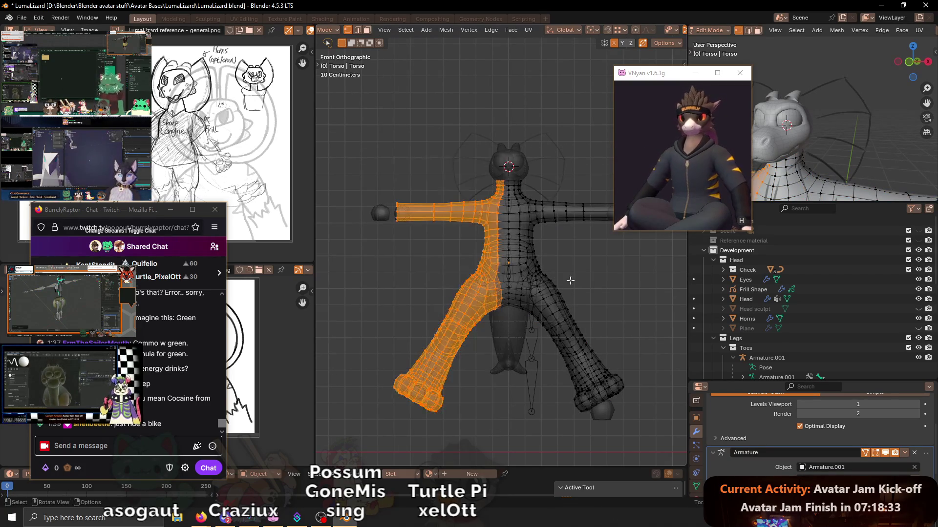
{"action": "key", "text": "x"}
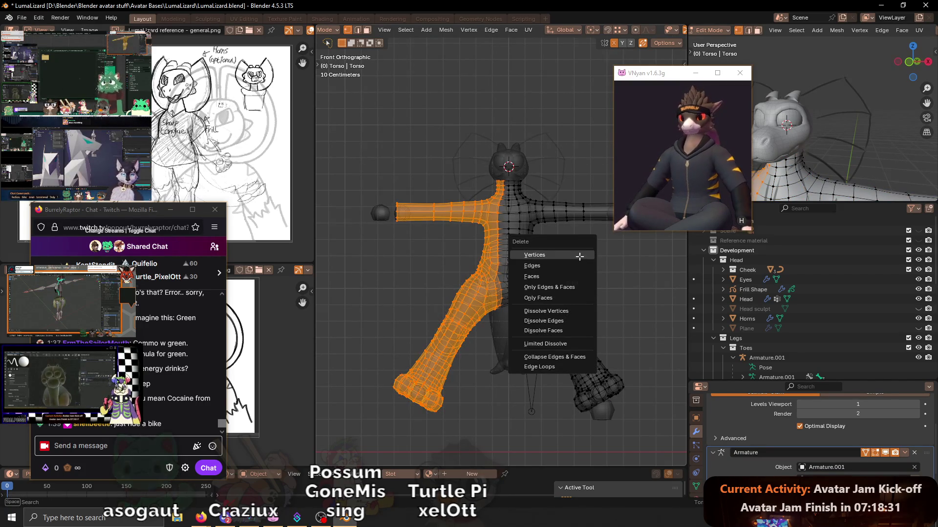
{"action": "left_click", "coordinate": [579, 264]}
{"action": "key", "text": "Tab"}
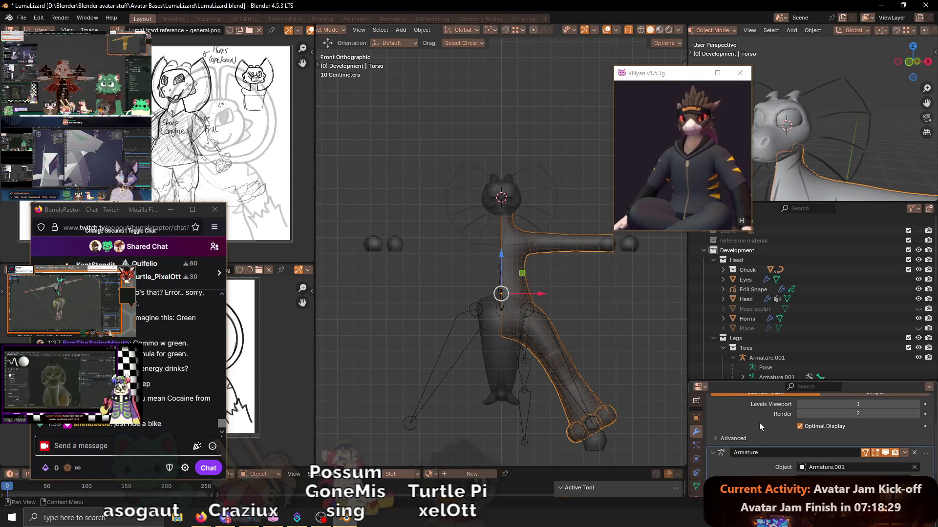
{"action": "scroll", "coordinate": [859, 470], "scroll_direction": "up", "scroll_amount": 3}
- Add a Mirror modifier to the torso and move it first in the stack
{"action": "left_click", "coordinate": [824, 401]}
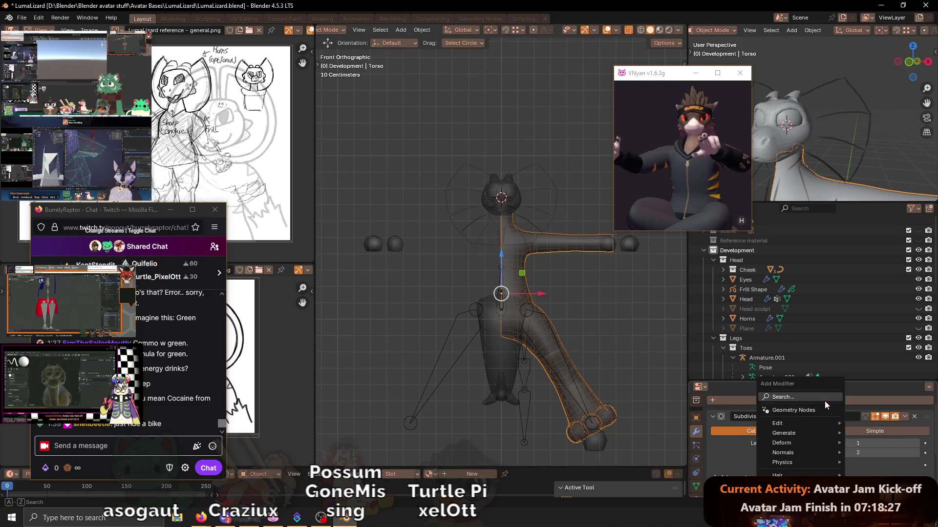
{"action": "key", "text": "space"}
{"action": "key", "text": "Return"}
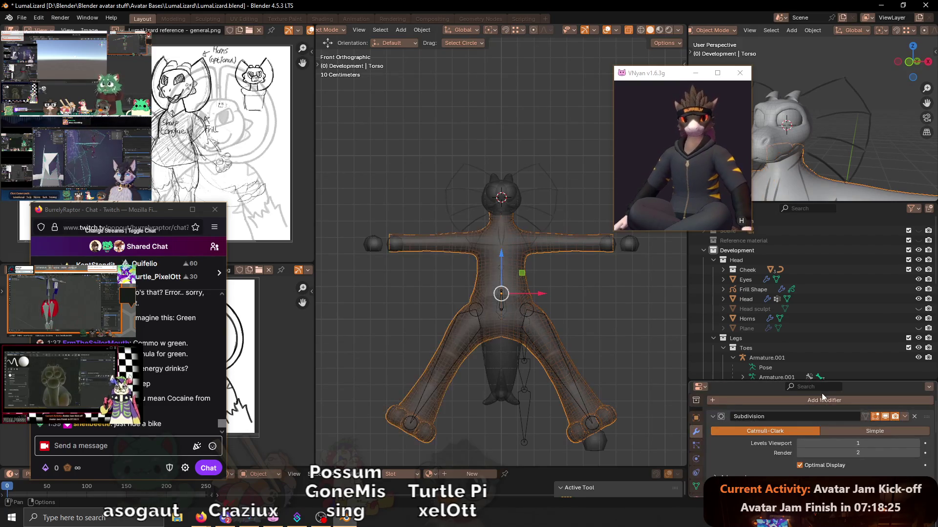
{"action": "scroll", "coordinate": [790, 437], "scroll_direction": "down", "scroll_amount": 3}
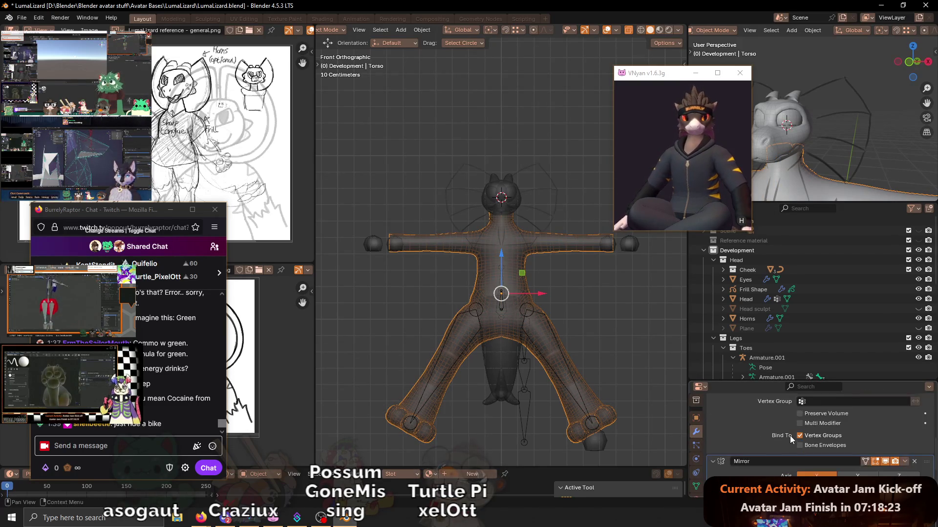
{"action": "scroll", "coordinate": [790, 435], "scroll_direction": "down", "scroll_amount": 2}
{"action": "scroll", "coordinate": [790, 436], "scroll_direction": "up", "scroll_amount": 1}
{"action": "scroll", "coordinate": [790, 436], "scroll_direction": "up", "scroll_amount": 1}
{"action": "scroll", "coordinate": [789, 436], "scroll_direction": "up", "scroll_amount": 1}
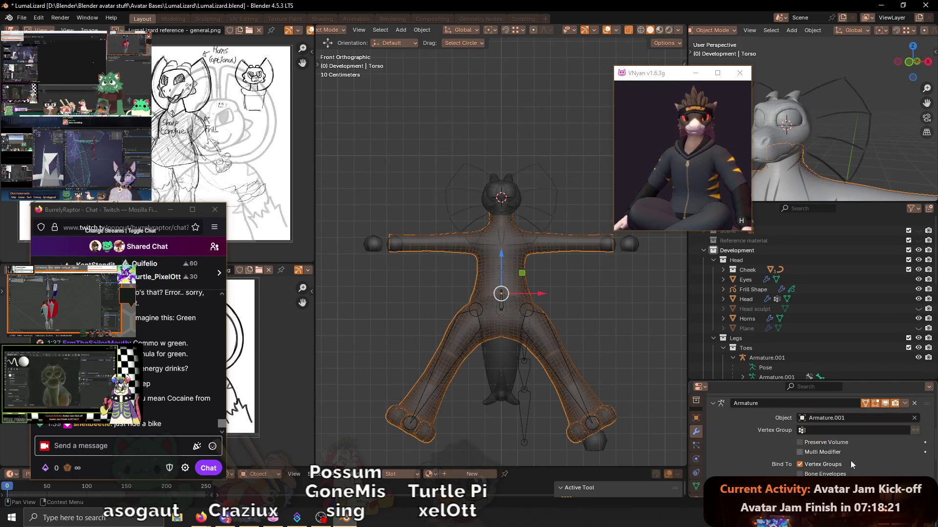
{"action": "scroll", "coordinate": [790, 435], "scroll_direction": "down", "scroll_amount": 2}
{"action": "left_click", "coordinate": [904, 469]}
{"action": "left_click", "coordinate": [898, 416]}
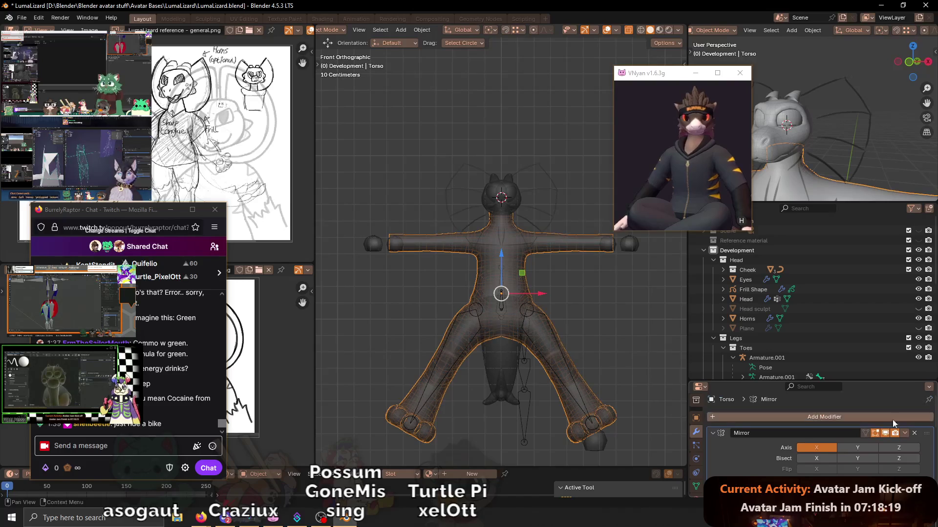
- Briefly remove and restore the Subdivision modifier, check the body without overlays, and select the head
{"action": "middle_click_drag", "start_coordinate": [550, 306], "coordinate": [537, 304], "text": "shift"}
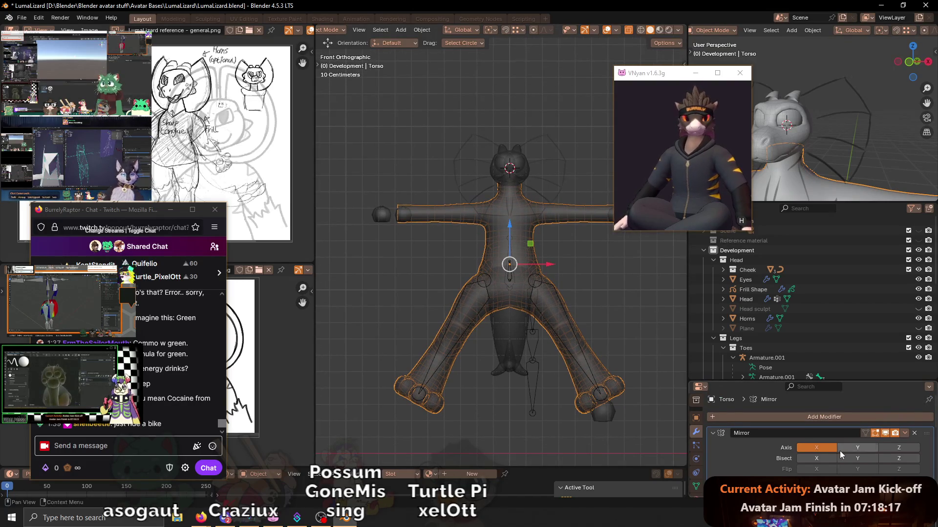
{"action": "scroll", "coordinate": [840, 452], "scroll_direction": "down", "scroll_amount": 2}
{"action": "scroll", "coordinate": [840, 450], "scroll_direction": "down", "scroll_amount": 2}
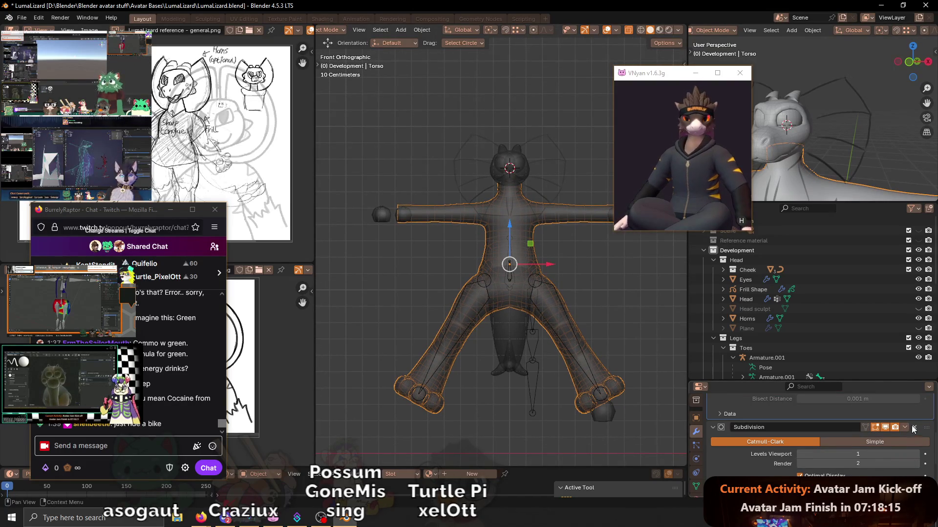
{"action": "left_click", "coordinate": [915, 427]}
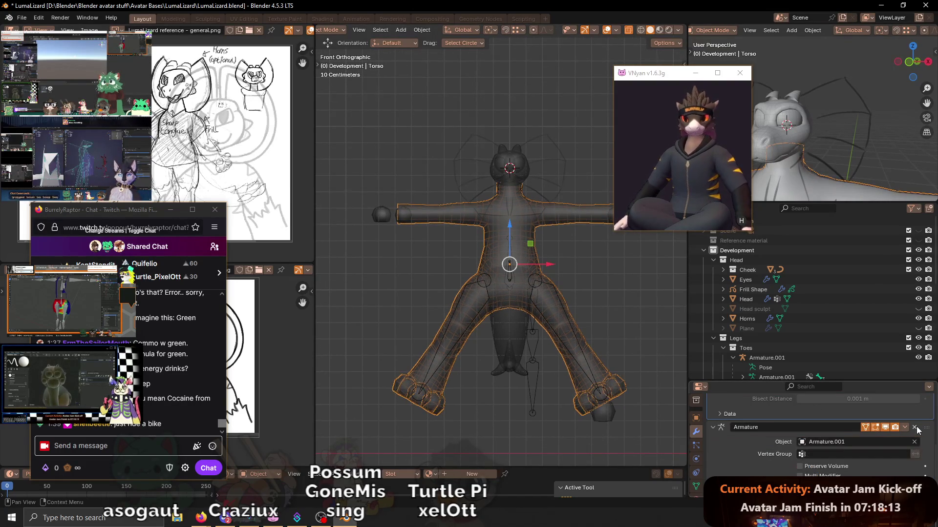
{"action": "key", "text": "ctrl+z"}
{"action": "key", "text": "shift+alt+z"}
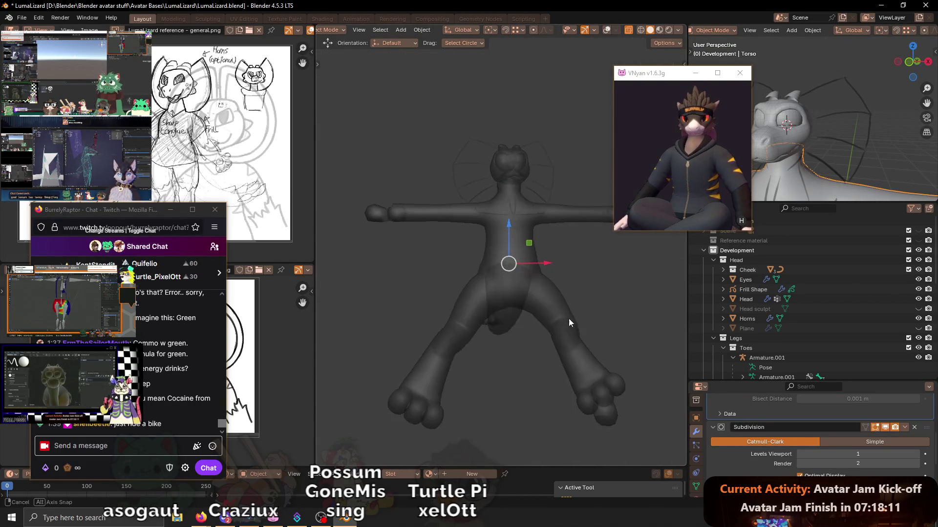
{"action": "mouse_move", "coordinate": [583, 293]}
{"action": "middle_mouse_down"}
{"action": "mouse_move", "coordinate": [517, 278]}
{"action": "mouse_move", "coordinate": [520, 212]}
{"action": "mouse_move", "coordinate": [552, 239]}
{"action": "mouse_move", "coordinate": [518, 251]}
{"action": "middle_mouse_up"}
{"action": "key", "text": "shift+alt+z"}
{"action": "left_click", "coordinate": [526, 252]}
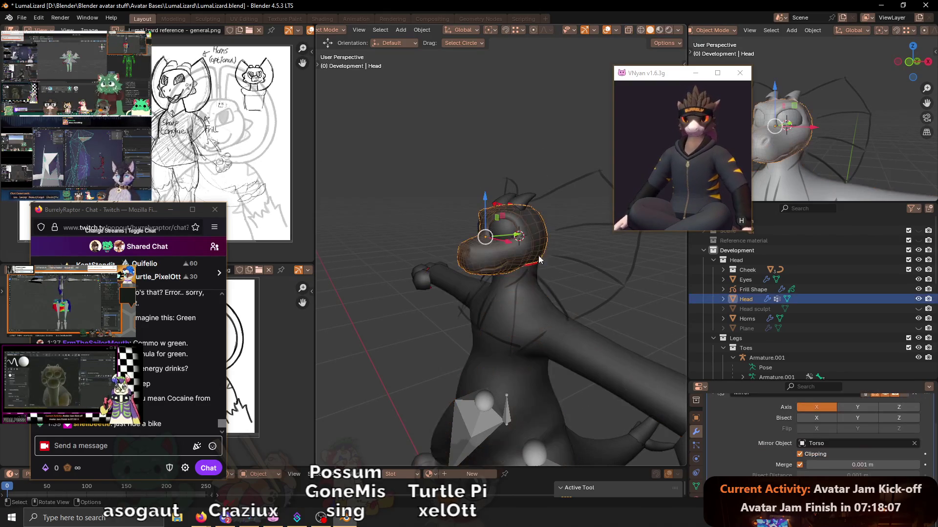
- Select the torso and inspect the character from the front with overlays hidden
{"action": "left_click", "coordinate": [534, 290]}
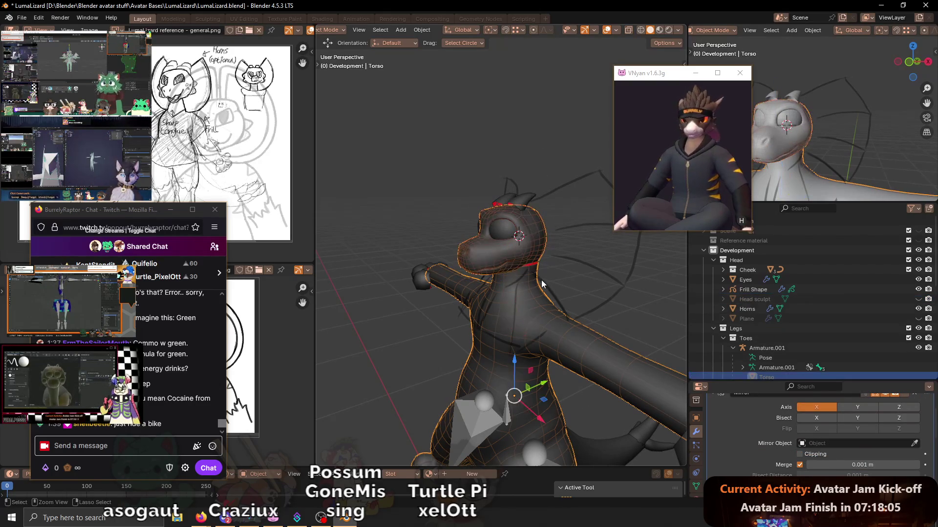
{"action": "key", "text": "shift+alt+z"}
{"action": "mouse_move", "coordinate": [519, 249]}
{"action": "middle_mouse_down"}
{"action": "mouse_move", "coordinate": [548, 195]}
{"action": "mouse_move", "coordinate": [520, 253]}
{"action": "mouse_move", "coordinate": [548, 272]}
{"action": "mouse_move", "coordinate": [498, 265]}
{"action": "mouse_move", "coordinate": [492, 285]}
{"action": "mouse_move", "coordinate": [462, 283]}
{"action": "mouse_move", "coordinate": [601, 271]}
{"action": "mouse_move", "coordinate": [549, 292]}
{"action": "mouse_move", "coordinate": [506, 284]}
{"action": "mouse_move", "coordinate": [525, 291]}
{"action": "mouse_move", "coordinate": [502, 272]}
{"action": "mouse_move", "coordinate": [530, 299]}
{"action": "mouse_move", "coordinate": [513, 296]}
{"action": "middle_mouse_up"}
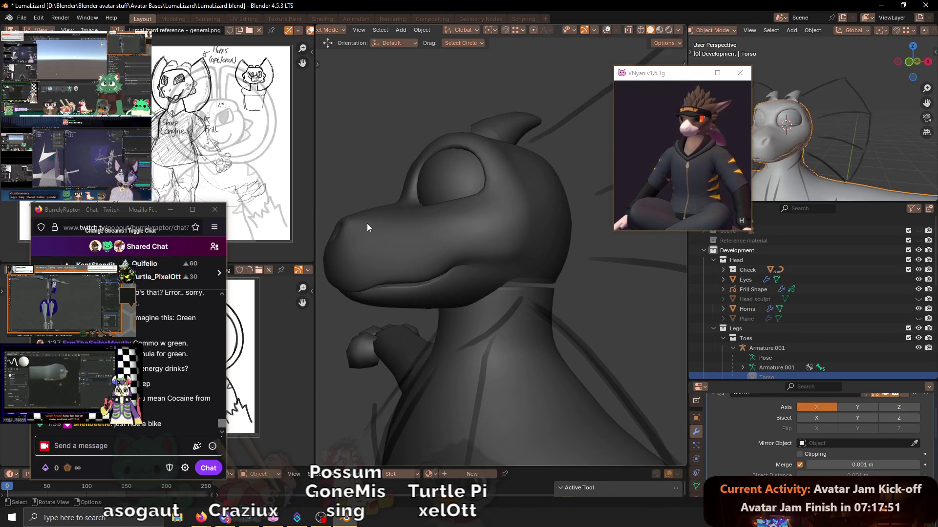
{"action": "mouse_move", "coordinate": [367, 224]}
{"action": "middle_mouse_down"}
{"action": "mouse_move", "coordinate": [451, 236]}
{"action": "mouse_move", "coordinate": [478, 251]}
{"action": "mouse_move", "coordinate": [513, 249]}
{"action": "middle_mouse_up"}
{"action": "key", "text": "shift+alt+z"}
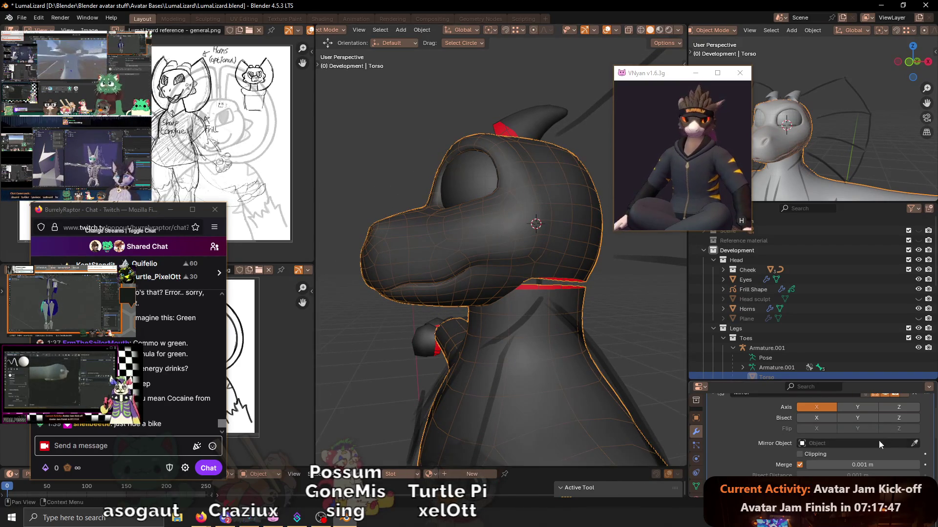
{"action": "scroll", "coordinate": [894, 440], "scroll_direction": "down", "scroll_amount": 1}
{"action": "scroll", "coordinate": [884, 439], "scroll_direction": "down", "scroll_amount": 1}
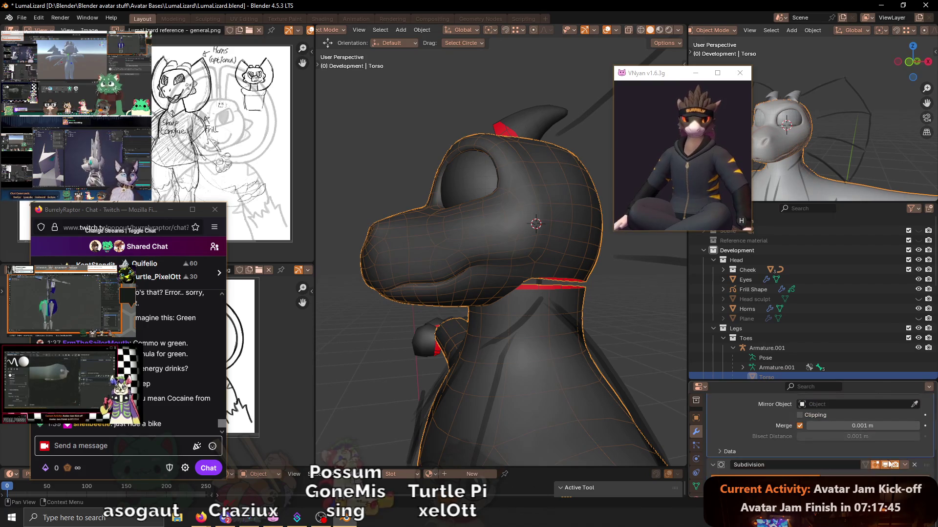
{"action": "scroll", "coordinate": [806, 451], "scroll_direction": "down", "scroll_amount": 1}
{"action": "scroll", "coordinate": [714, 431], "scroll_direction": "down", "scroll_amount": 2}
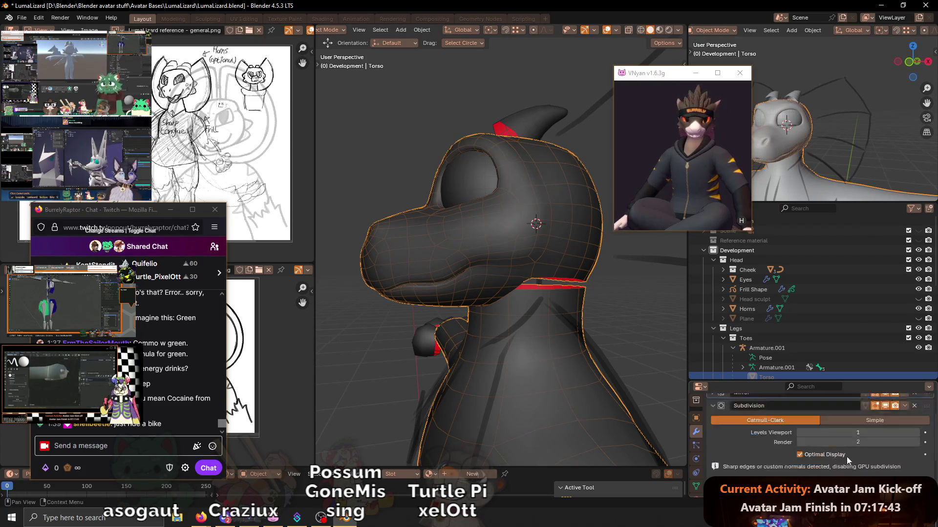
{"action": "scroll", "coordinate": [719, 454], "scroll_direction": "down", "scroll_amount": 2}
{"action": "scroll", "coordinate": [769, 454], "scroll_direction": "up", "scroll_amount": 1}
{"action": "scroll", "coordinate": [811, 437], "scroll_direction": "up", "scroll_amount": 2}
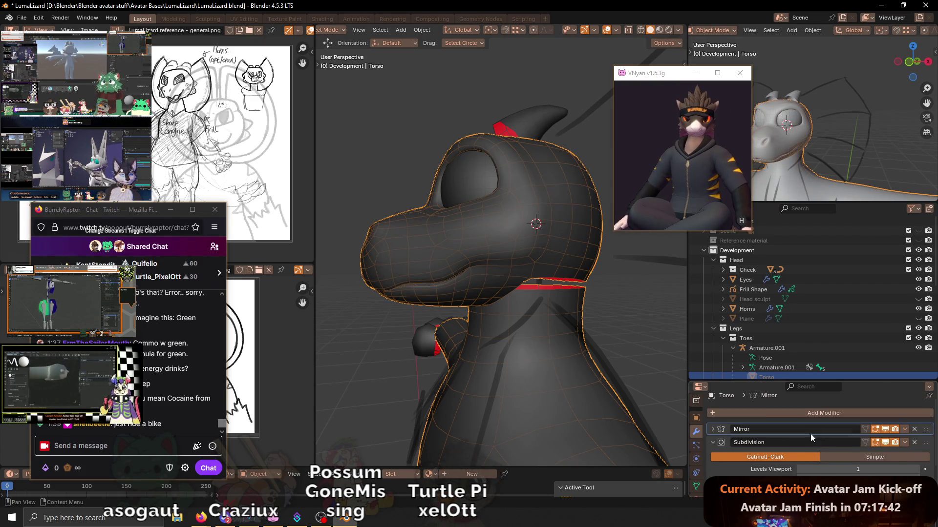
- Disable the Subdivision modifier's viewport display and enter Edit Mode on the torso
{"action": "left_click", "coordinate": [884, 442]}
{"action": "middle_click_drag", "start_coordinate": [505, 303], "coordinate": [533, 238]}
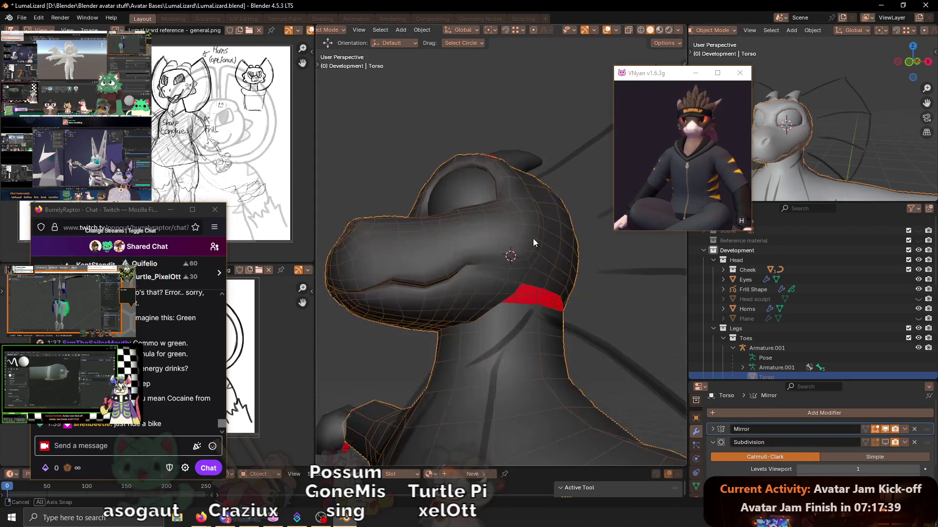
{"action": "key", "text": "Tab"}
{"action": "middle_click_drag", "start_coordinate": [511, 278], "coordinate": [492, 274]}
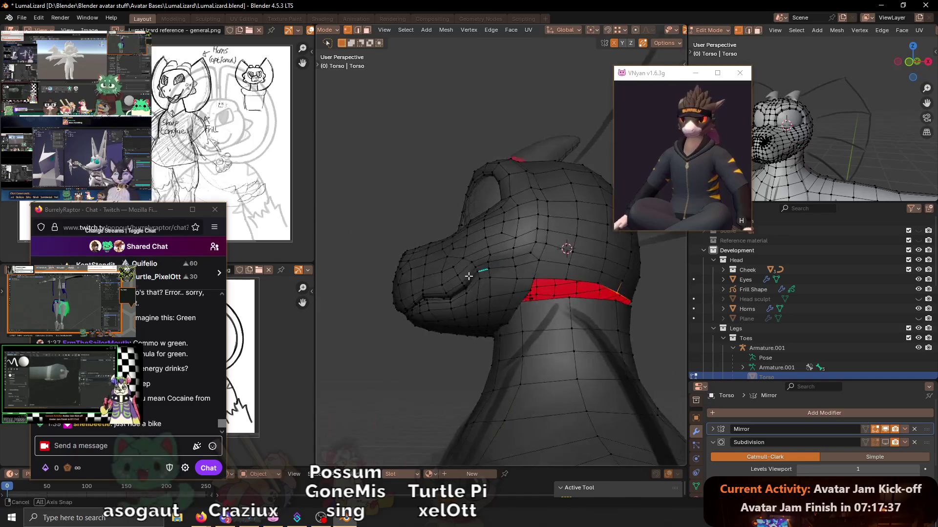
- Try a loop cut around the neck, then select a shortest edge path along the jaw
{"action": "key", "text": "ctrl+r"}
{"action": "left_click", "coordinate": [526, 273]}
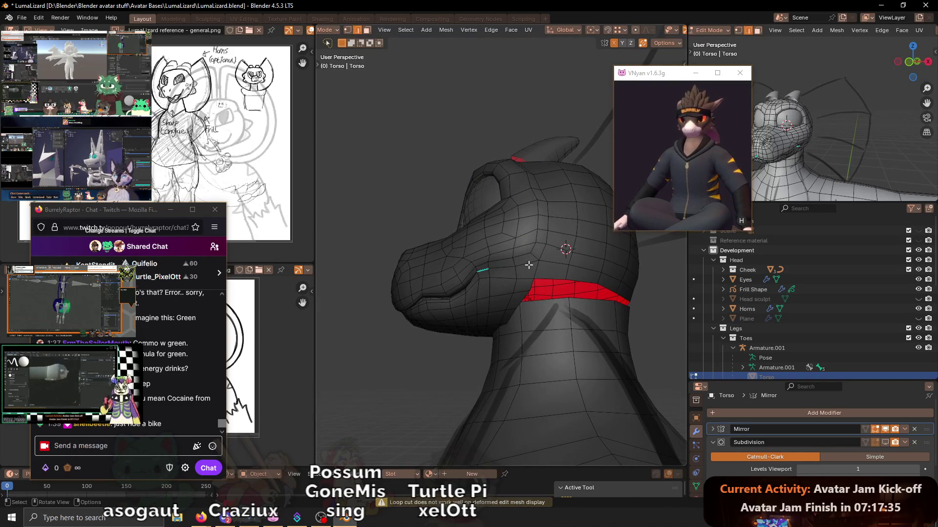
{"action": "mouse_move", "coordinate": [512, 309]}
{"action": "middle_mouse_down"}
{"action": "mouse_move", "coordinate": [510, 331]}
{"action": "mouse_move", "coordinate": [490, 294]}
{"action": "mouse_move", "coordinate": [514, 300]}
{"action": "mouse_move", "coordinate": [453, 317]}
{"action": "mouse_move", "coordinate": [454, 301]}
{"action": "mouse_move", "coordinate": [431, 334]}
{"action": "middle_mouse_up"}
{"action": "key", "text": "alt+z"}
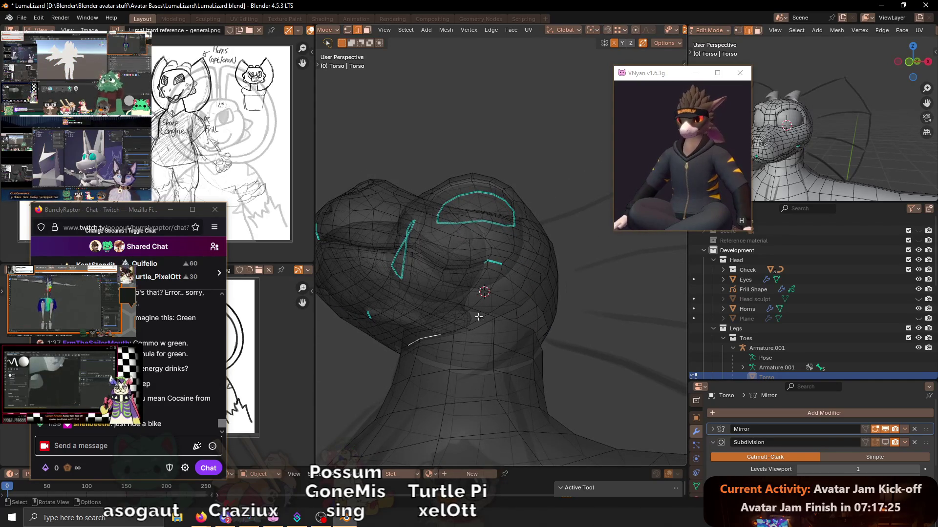
{"action": "left_click", "coordinate": [520, 284], "text": "ctrl"}
{"action": "middle_click_drag", "start_coordinate": [520, 284], "coordinate": [505, 289]}
{"action": "key", "text": "alt+z"}
{"action": "left_click", "coordinate": [514, 286], "text": "ctrl"}
- Slide the jaw edges and vertices along the mesh to reposition the jaw line
{"action": "key", "text": "g"}
{"action": "key", "text": "g"}
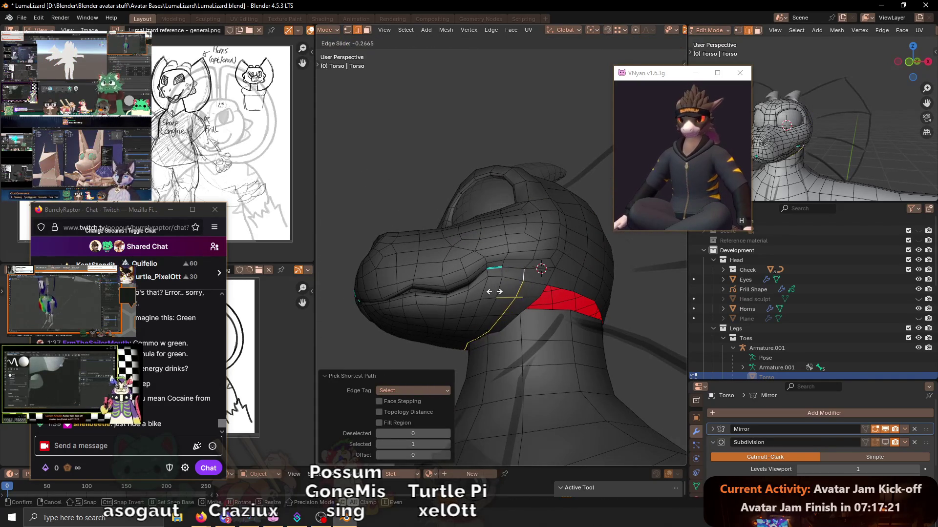
{"action": "left_click", "coordinate": [492, 292]}
{"action": "key", "text": "g"}
{"action": "key", "text": "g"}
{"action": "left_click", "coordinate": [528, 261]}
{"action": "key", "text": "g"}
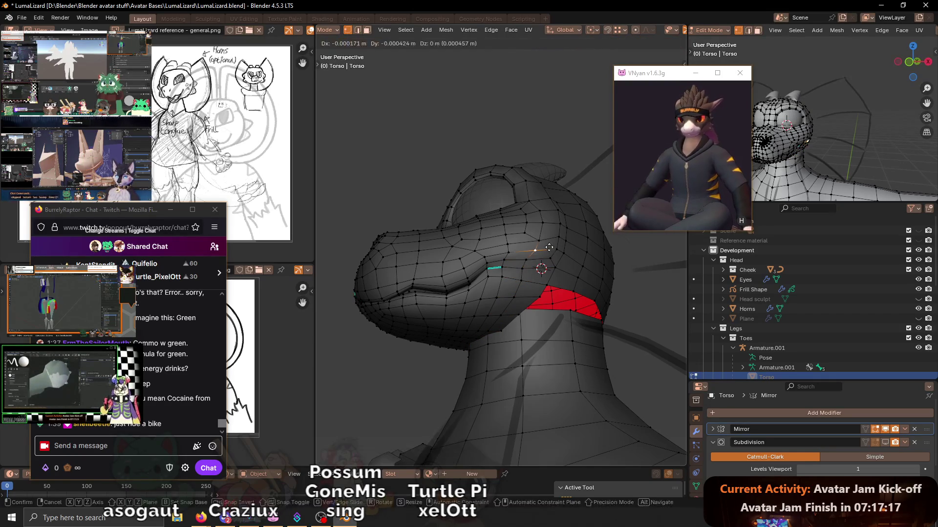
{"action": "left_click", "coordinate": [544, 247]}
{"action": "middle_click_drag", "start_coordinate": [544, 247], "coordinate": [444, 361]}
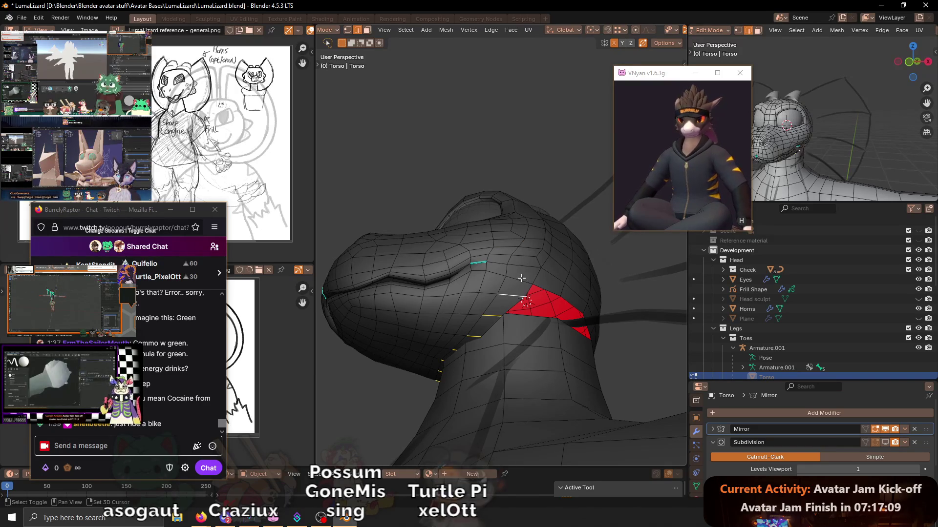
- Subdivide the selected jaw-neck faces once from the context menu
{"action": "right_click", "coordinate": [538, 274]}
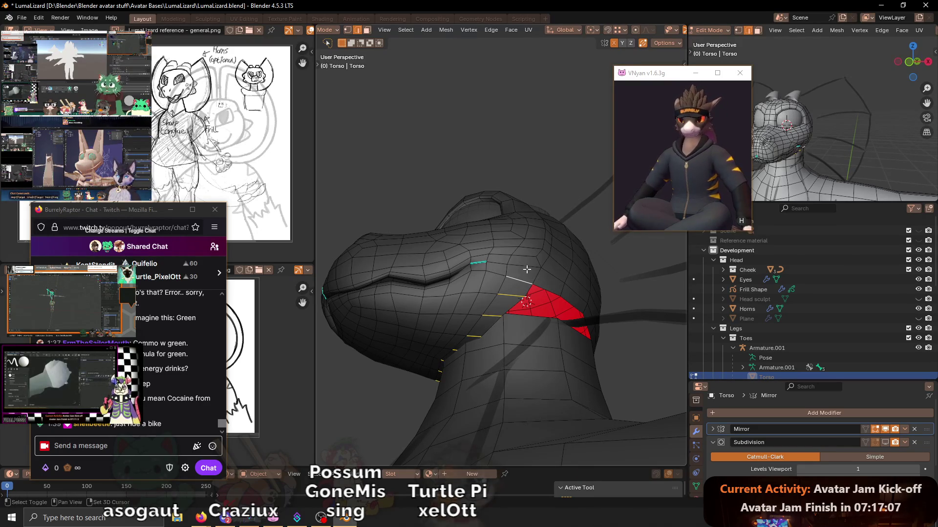
{"action": "right_click", "coordinate": [641, 288]}
{"action": "left_click", "coordinate": [587, 213]}
{"action": "mouse_move", "coordinate": [586, 212]}
{"action": "middle_mouse_down"}
{"action": "mouse_move", "coordinate": [514, 294]}
{"action": "mouse_move", "coordinate": [552, 282]}
{"action": "middle_mouse_up"}
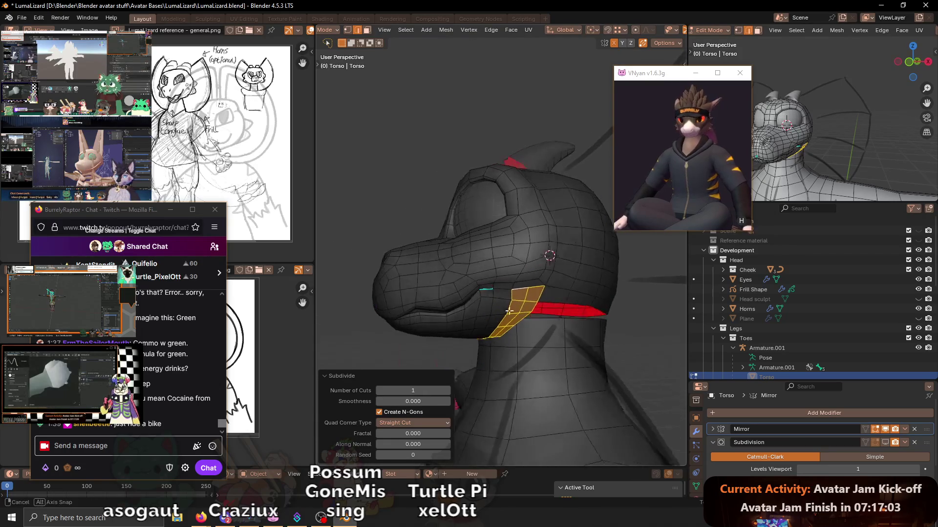
{"action": "scroll", "coordinate": [552, 282], "scroll_direction": "up", "scroll_amount": 3}
{"action": "scroll", "coordinate": [543, 293], "scroll_direction": "down", "scroll_amount": 3}
- Select the edge path along the neck band and bevel it with Ctrl+B
{"action": "mouse_move", "coordinate": [542, 294]}
{"action": "middle_mouse_down"}
{"action": "mouse_move", "coordinate": [534, 303]}
{"action": "mouse_move", "coordinate": [524, 295]}
{"action": "middle_mouse_up"}
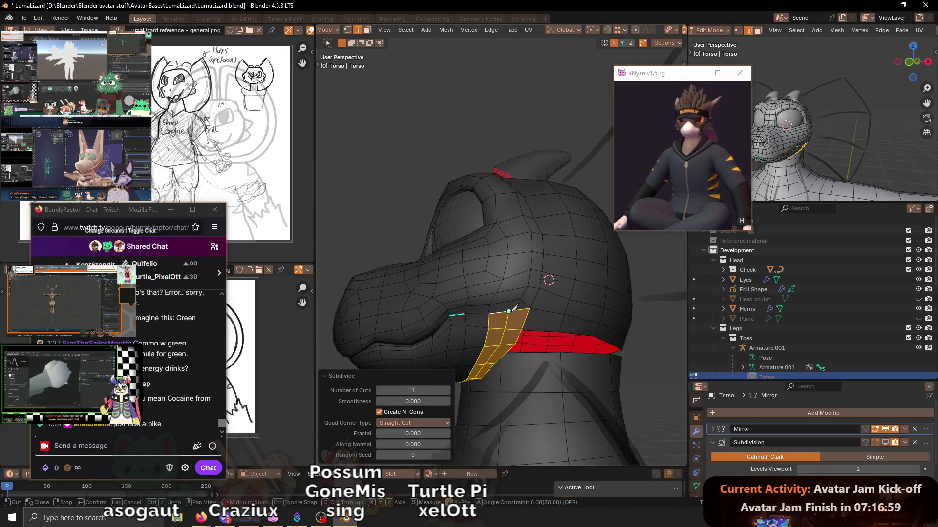
{"action": "key", "text": "Escape"}
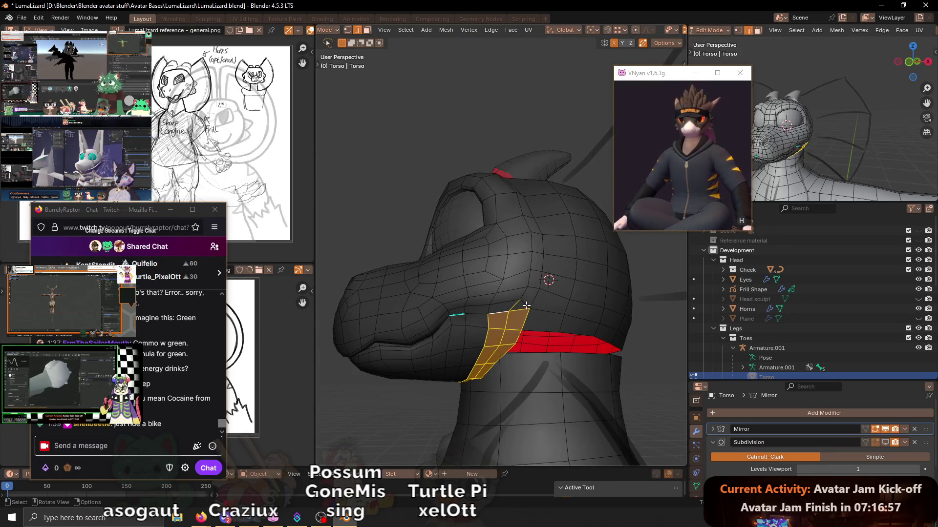
{"action": "mouse_move", "coordinate": [551, 317]}
{"action": "middle_mouse_down"}
{"action": "mouse_move", "coordinate": [544, 312]}
{"action": "mouse_move", "coordinate": [597, 330]}
{"action": "middle_mouse_up"}
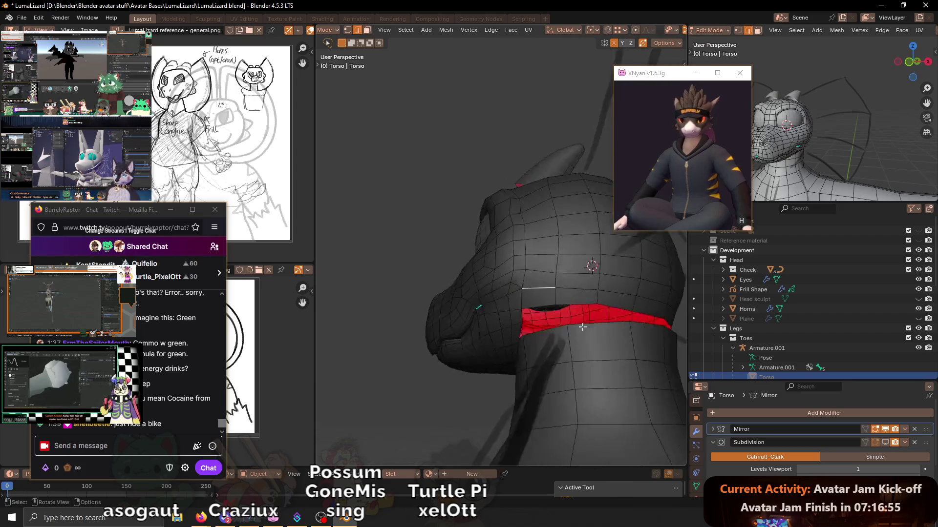
{"action": "left_click", "coordinate": [628, 286], "text": "ctrl"}
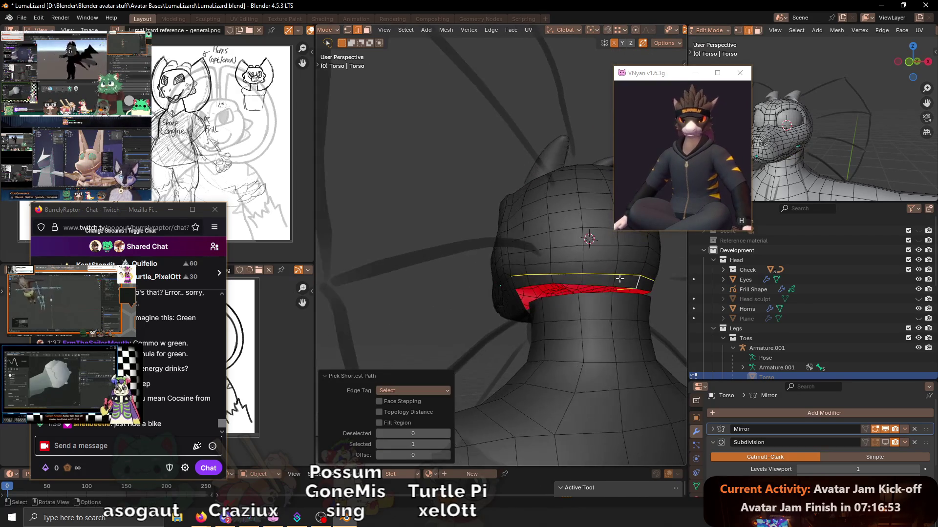
{"action": "mouse_move", "coordinate": [629, 286]}
{"action": "middle_mouse_down"}
{"action": "mouse_move", "coordinate": [468, 297]}
{"action": "mouse_move", "coordinate": [557, 316]}
{"action": "middle_mouse_up"}
{"action": "key", "text": "ctrl+b"}
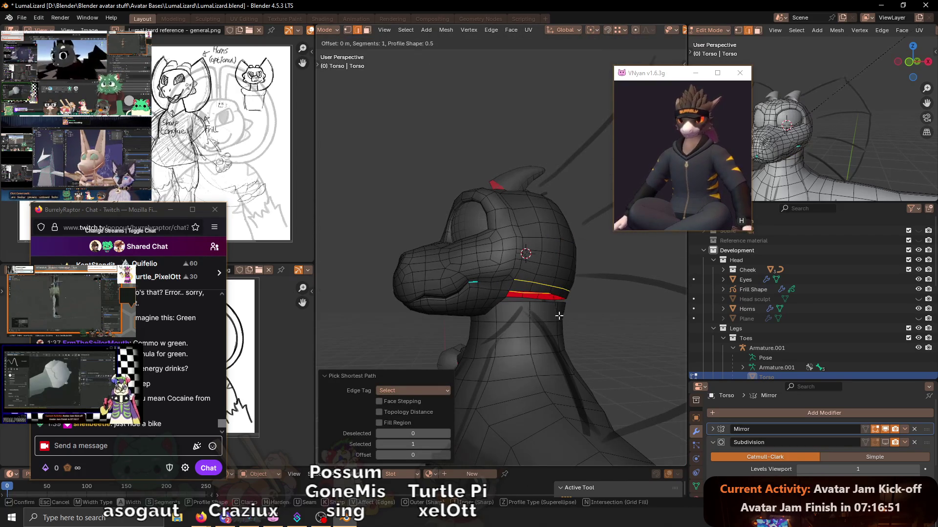
{"action": "left_click", "coordinate": [560, 320]}
{"action": "scroll", "coordinate": [560, 321], "scroll_direction": "up", "scroll_amount": 3}
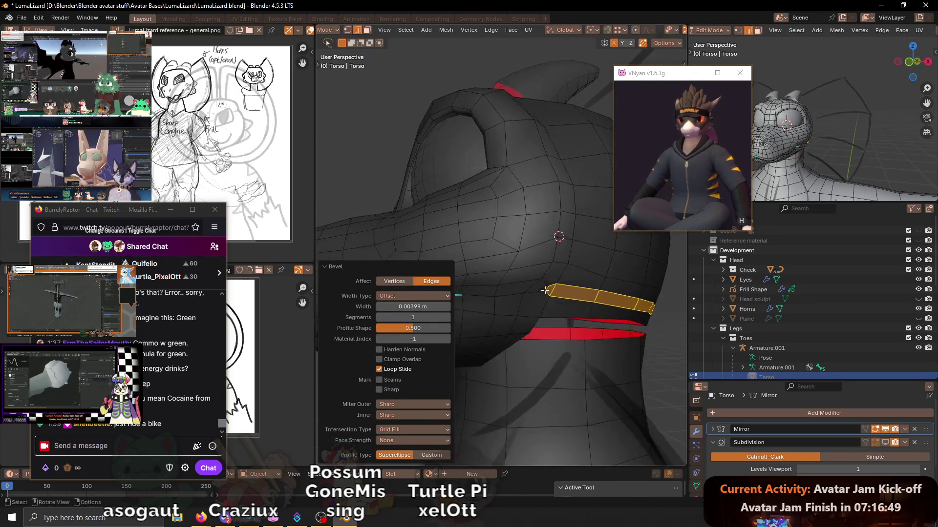
{"action": "scroll", "coordinate": [513, 293], "scroll_direction": "down", "scroll_amount": 1}
- Vertex-slide a jaw vertex, adjust it, and nudge it along the X axis
{"action": "left_click", "coordinate": [514, 293]}
{"action": "key", "text": "shift+v"}
{"action": "key", "text": "shift+v"}
{"action": "left_click", "coordinate": [528, 289]}
{"action": "key", "text": "g"}
{"action": "mouse_move", "coordinate": [527, 289]}
{"action": "middle_mouse_down"}
{"action": "mouse_move", "coordinate": [563, 285]}
{"action": "mouse_move", "coordinate": [503, 289]}
{"action": "mouse_move", "coordinate": [536, 289]}
{"action": "mouse_move", "coordinate": [496, 272]}
{"action": "mouse_move", "coordinate": [537, 271]}
{"action": "middle_mouse_up"}
{"action": "left_click", "coordinate": [544, 286]}
{"action": "key", "text": "g"}
{"action": "key", "text": "x"}
{"action": "left_click", "coordinate": [544, 292]}
{"action": "key", "text": "g"}
{"action": "key", "text": "g"}
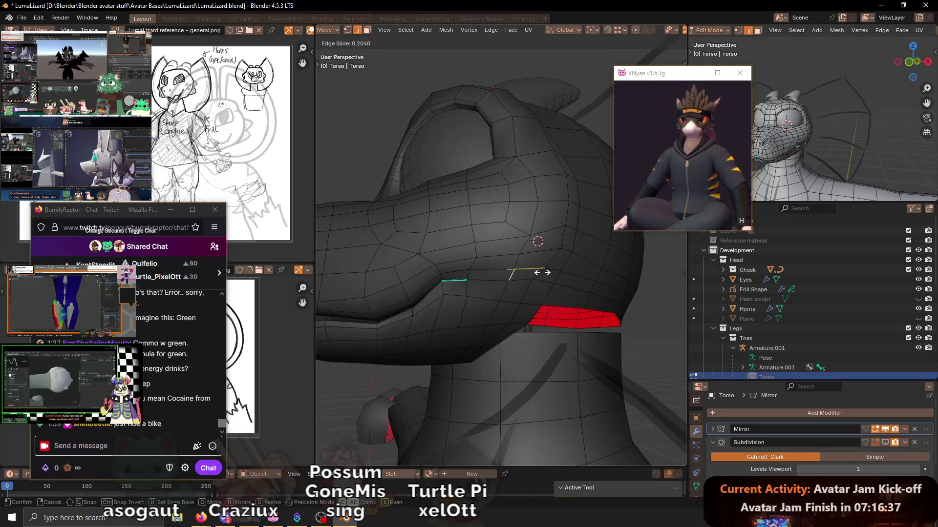
- Slide several jaw vertices along their edges to smooth the jaw line
{"action": "left_click", "coordinate": [542, 272]}
{"action": "key", "text": "g"}
{"action": "key", "text": "g"}
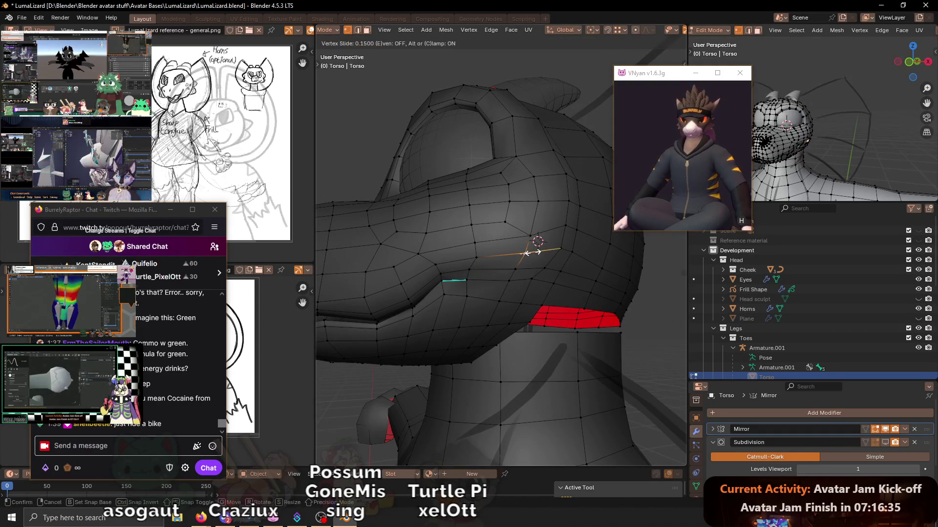
{"action": "left_click", "coordinate": [526, 253]}
{"action": "mouse_move", "coordinate": [526, 253]}
{"action": "middle_mouse_down"}
{"action": "mouse_move", "coordinate": [480, 271]}
{"action": "mouse_move", "coordinate": [535, 279]}
{"action": "mouse_move", "coordinate": [538, 289]}
{"action": "middle_mouse_up"}
{"action": "key", "text": "g"}
{"action": "key", "text": "g"}
{"action": "left_click", "coordinate": [538, 281]}
{"action": "key", "text": "g"}
{"action": "key", "text": "g"}
{"action": "left_click", "coordinate": [534, 304]}
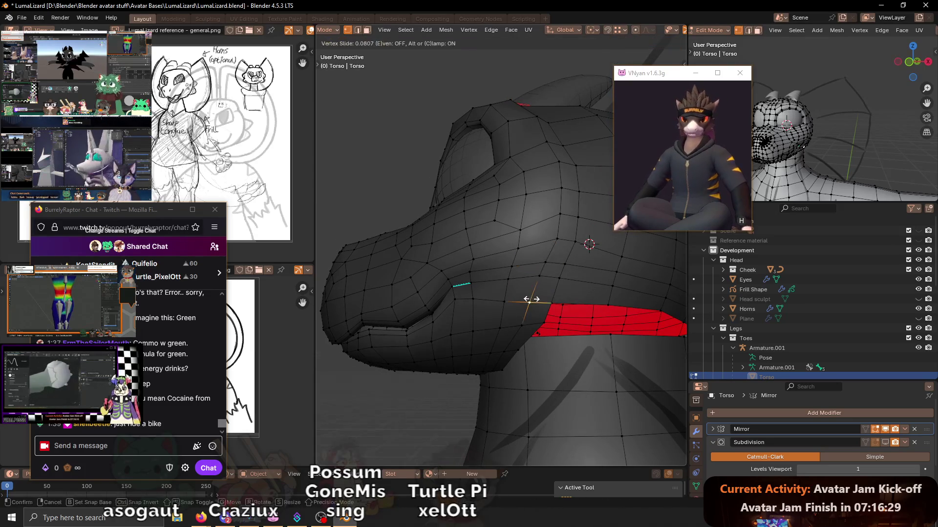
- Edge-slide a jaw edge path and slide nearby vertices toward the neck
{"action": "left_click", "coordinate": [538, 282], "text": "ctrl"}
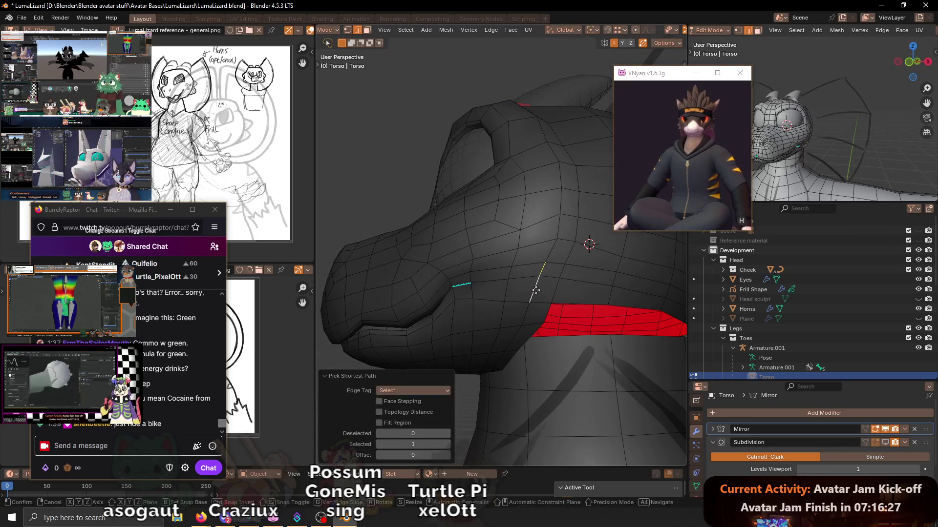
{"action": "key", "text": "g"}
{"action": "key", "text": "g"}
{"action": "left_click", "coordinate": [542, 291]}
{"action": "middle_click_drag", "start_coordinate": [542, 291], "coordinate": [545, 284]}
{"action": "key", "text": "g"}
{"action": "key", "text": "g"}
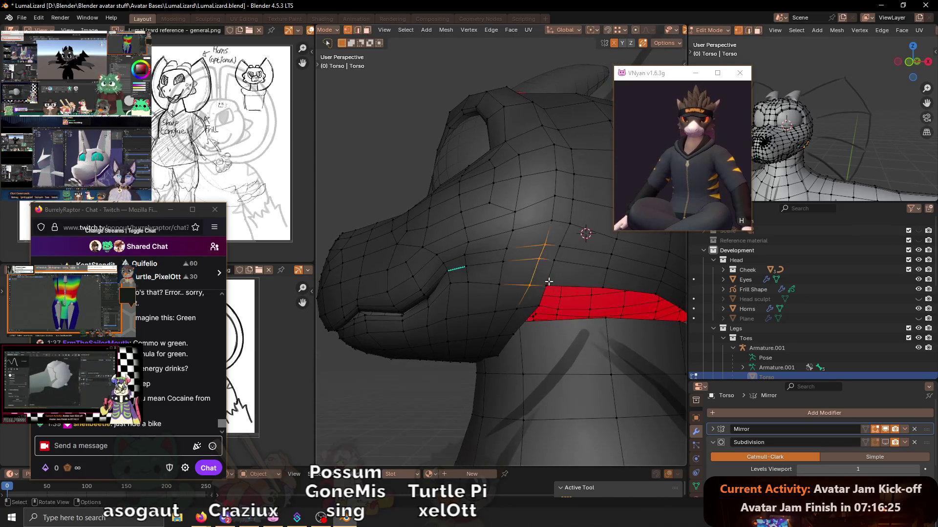
{"action": "left_click", "coordinate": [545, 284]}
{"action": "key", "text": "g"}
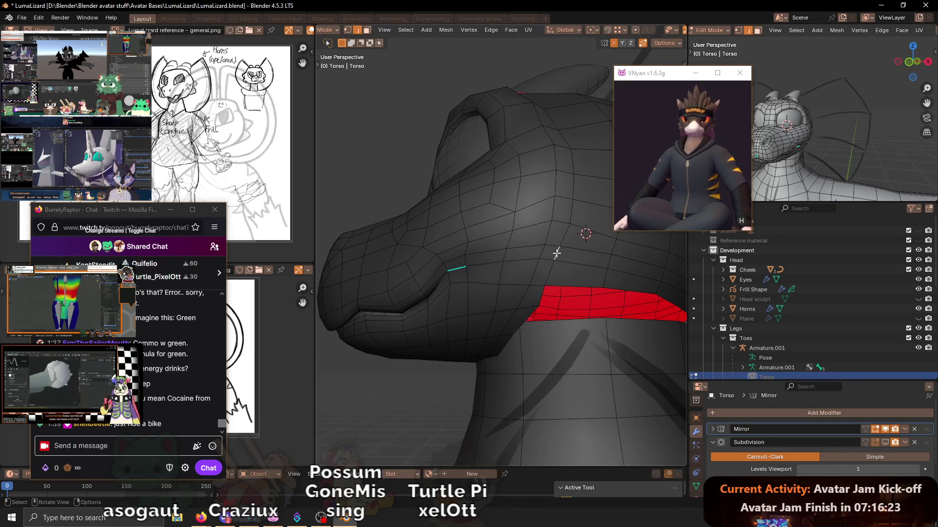
{"action": "key", "text": "g"}
{"action": "left_click", "coordinate": [558, 254]}
{"action": "mouse_move", "coordinate": [558, 254]}
{"action": "middle_mouse_down"}
{"action": "mouse_move", "coordinate": [558, 271]}
{"action": "mouse_move", "coordinate": [500, 292]}
{"action": "middle_mouse_up"}
{"action": "key", "text": "g"}
{"action": "key", "text": "g"}
{"action": "left_click", "coordinate": [567, 272]}
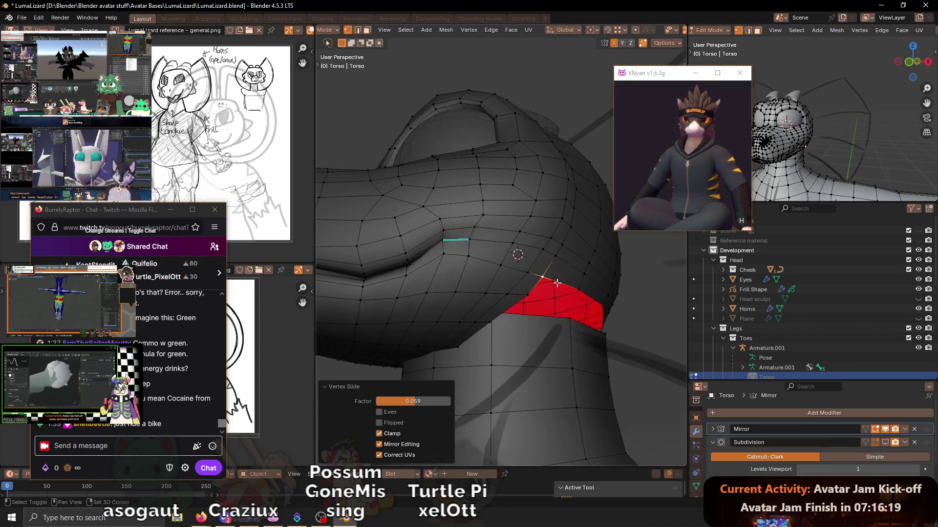
{"action": "scroll", "coordinate": [496, 281], "scroll_direction": "down", "scroll_amount": 3}
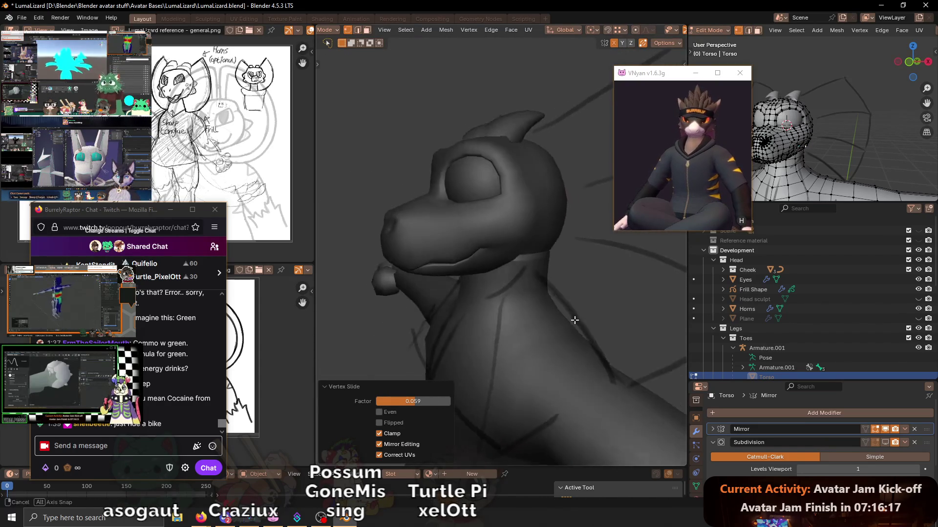
- Preview the head in Object Mode, then turn off the Subdivision edit-mode display
{"action": "key", "text": "Tab"}
{"action": "middle_click_drag", "start_coordinate": [496, 282], "coordinate": [580, 309]}
{"action": "mouse_move", "coordinate": [515, 285]}
{"action": "middle_mouse_down"}
{"action": "mouse_move", "coordinate": [487, 301]}
{"action": "mouse_move", "coordinate": [515, 272]}
{"action": "middle_mouse_up"}
{"action": "key", "text": "Tab"}
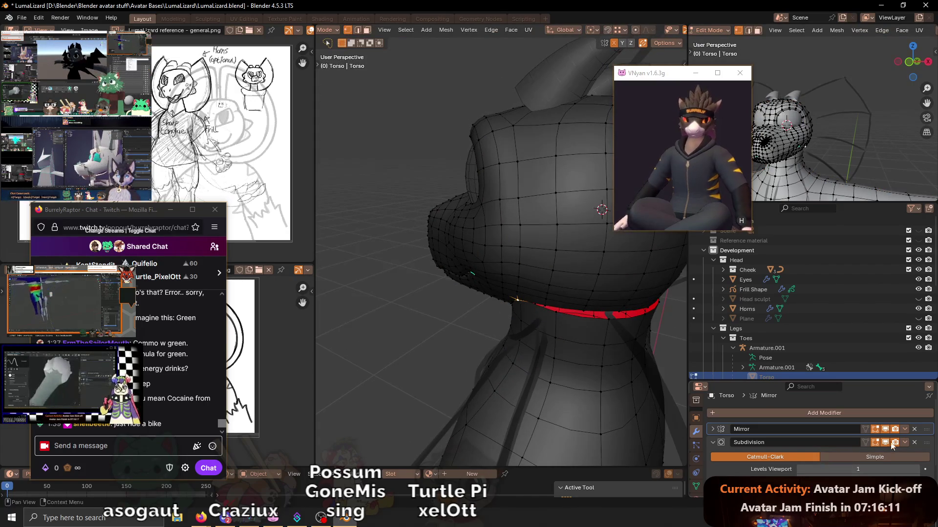
{"action": "left_click", "coordinate": [884, 443]}
{"action": "mouse_move", "coordinate": [513, 278]}
{"action": "middle_mouse_down"}
{"action": "mouse_move", "coordinate": [538, 265]}
{"action": "mouse_move", "coordinate": [582, 272]}
{"action": "middle_mouse_up"}
- Nudge neck vertices with small axis-locked moves along Y and X
{"action": "key", "text": "g"}
{"action": "key", "text": "y"}
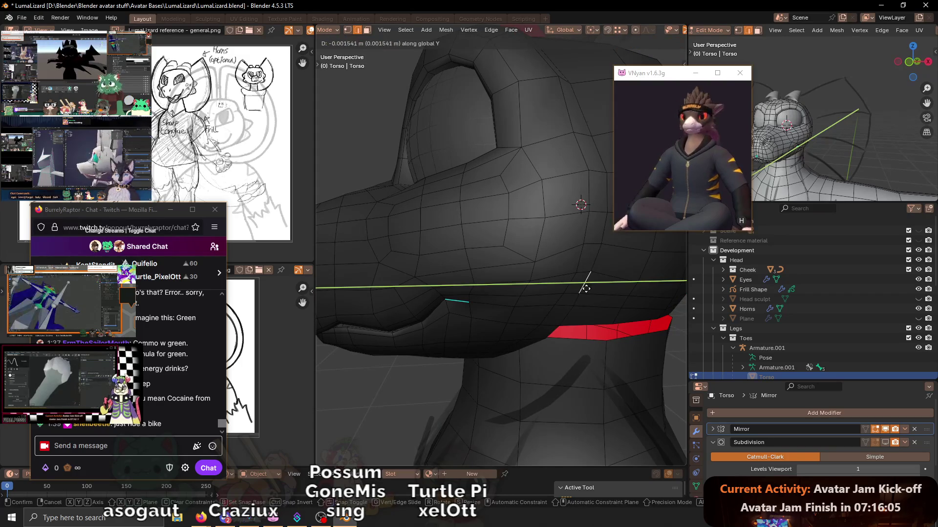
{"action": "left_click", "coordinate": [586, 289]}
{"action": "key", "text": "x"}
{"action": "left_click", "coordinate": [586, 246]}
{"action": "key", "text": "g"}
{"action": "key", "text": "x"}
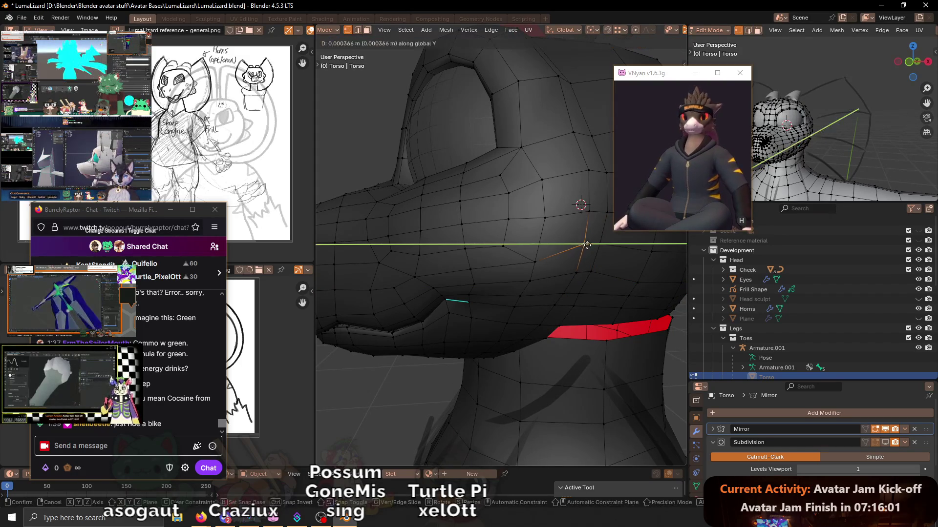
{"action": "left_click", "coordinate": [586, 245]}
{"action": "mouse_move", "coordinate": [586, 245]}
{"action": "middle_mouse_down"}
{"action": "mouse_move", "coordinate": [560, 262]}
{"action": "mouse_move", "coordinate": [553, 220]}
{"action": "middle_mouse_up"}
{"action": "key", "text": "g"}
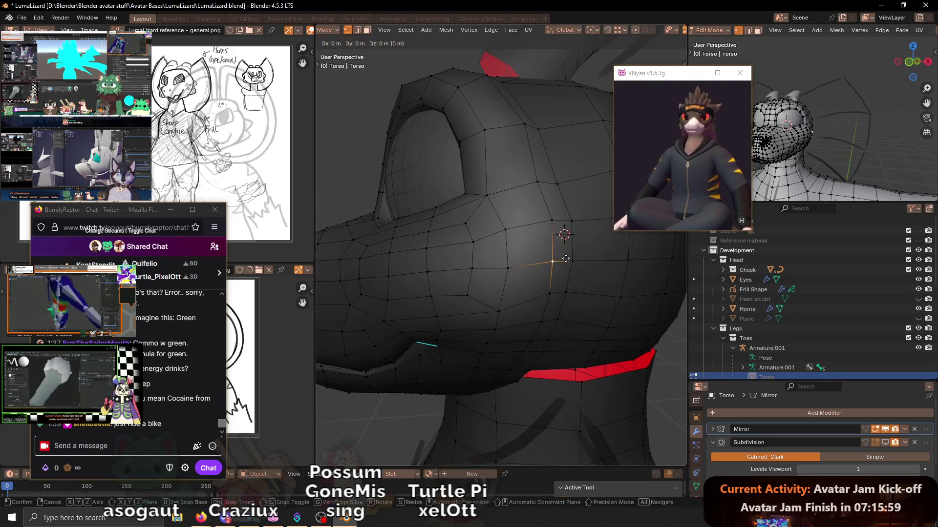
{"action": "key", "text": "y"}
{"action": "left_click", "coordinate": [553, 219]}
{"action": "key", "text": "g"}
{"action": "key", "text": "y"}
{"action": "left_click", "coordinate": [553, 222]}
- Make further small Y moves on jaw vertices and select faces along the neck band
{"action": "middle_click_drag", "start_coordinate": [553, 221], "coordinate": [520, 269]}
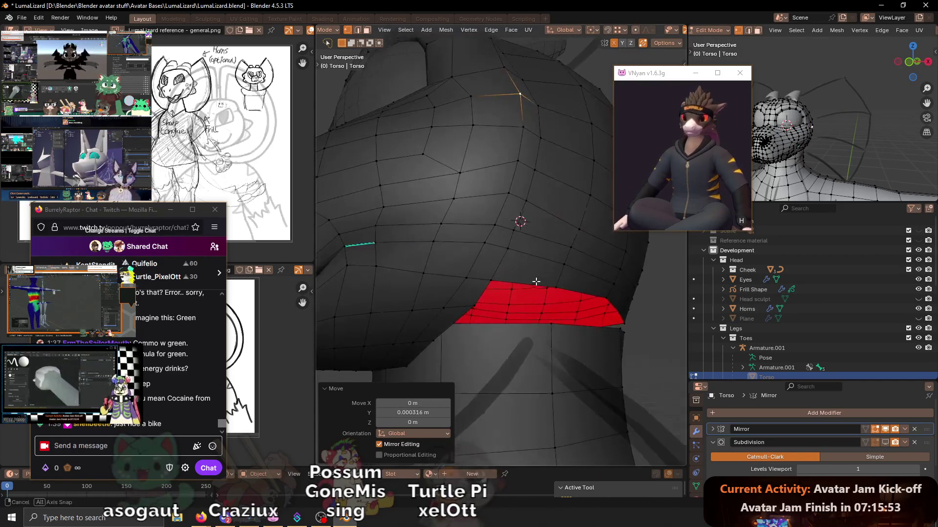
{"action": "middle_click_drag", "start_coordinate": [520, 269], "coordinate": [527, 278]}
{"action": "key", "text": "g"}
{"action": "key", "text": "y"}
{"action": "left_click", "coordinate": [523, 262]}
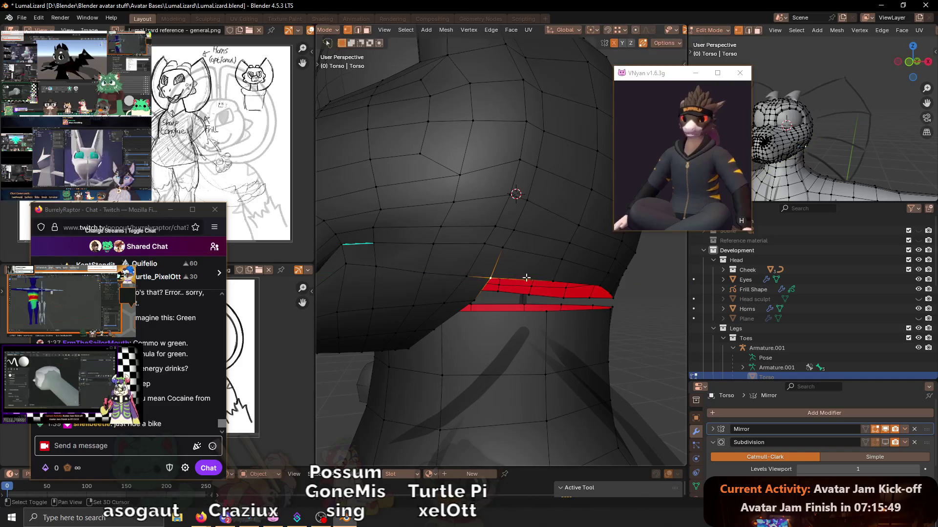
{"action": "key", "text": "g"}
{"action": "key", "text": "y"}
{"action": "left_click", "coordinate": [510, 277]}
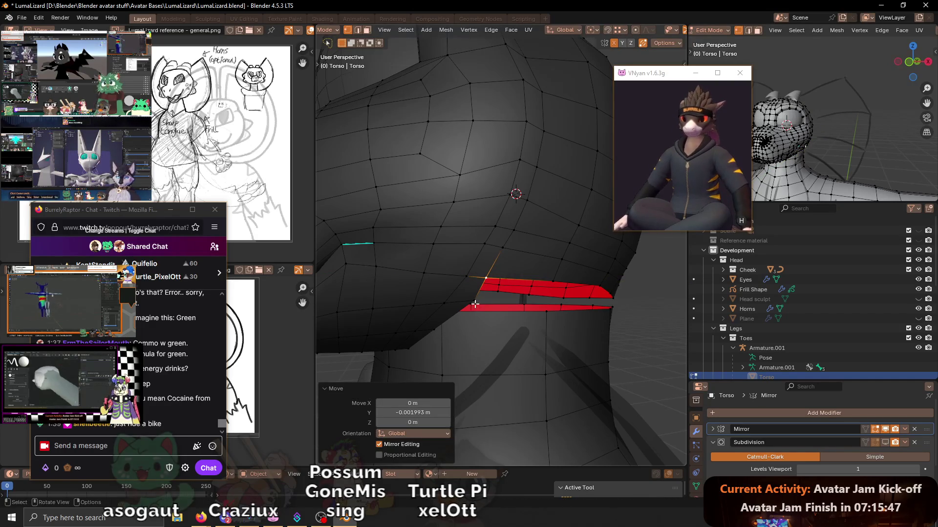
{"action": "key", "text": "g"}
{"action": "key", "text": "y"}
{"action": "left_click", "coordinate": [434, 310]}
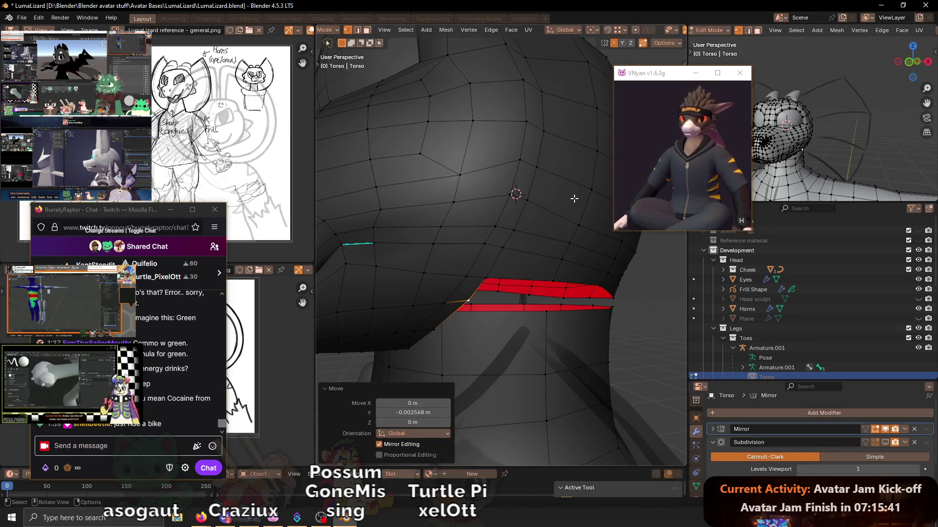
{"action": "middle_click_drag", "start_coordinate": [563, 196], "coordinate": [470, 254]}
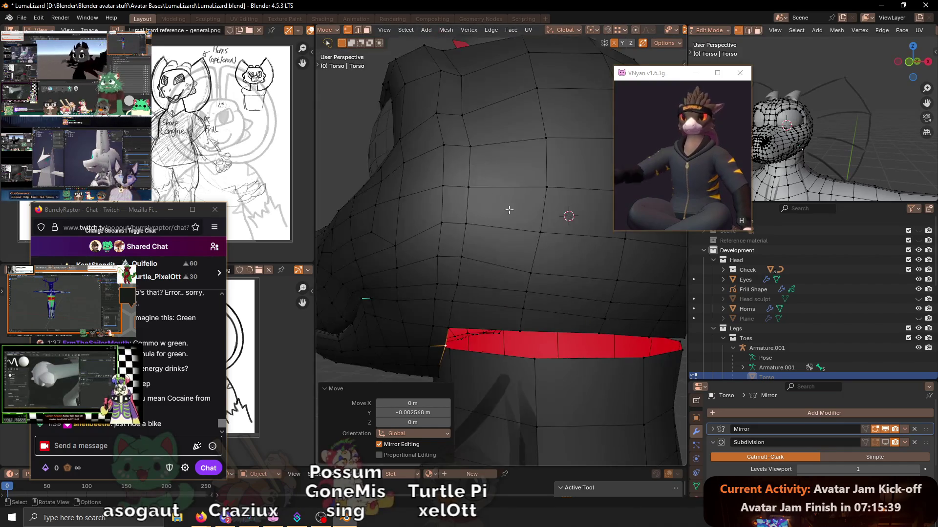
{"action": "middle_click_drag", "start_coordinate": [471, 254], "coordinate": [546, 283]}
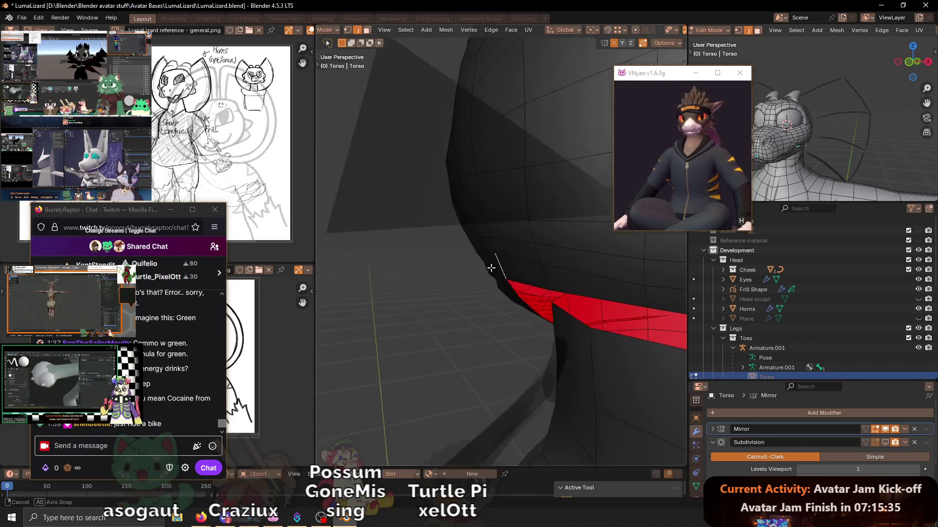
{"action": "key", "text": "g"}
{"action": "key", "text": "y"}
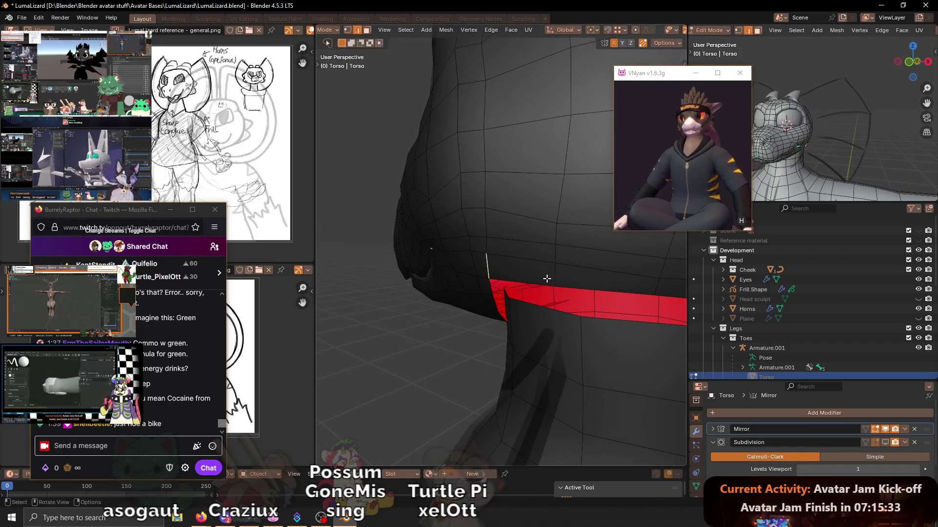
{"action": "key", "text": "x"}
{"action": "left_click", "coordinate": [594, 279]}
- Edge-slide the neck loops after zooming onto the head
{"action": "mouse_move", "coordinate": [594, 279]}
{"action": "middle_mouse_down"}
{"action": "mouse_move", "coordinate": [469, 281]}
{"action": "mouse_move", "coordinate": [496, 316]}
{"action": "mouse_move", "coordinate": [516, 247]}
{"action": "middle_mouse_up"}
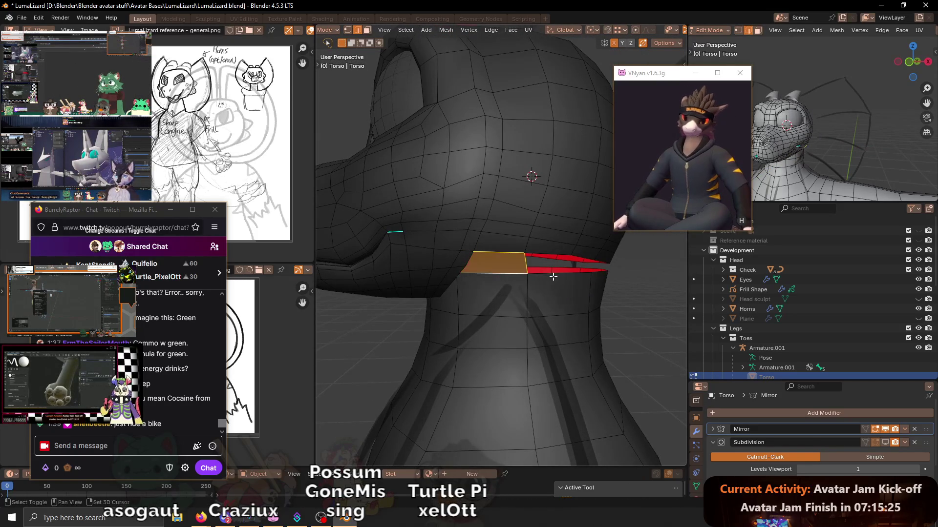
{"action": "mouse_move", "coordinate": [531, 261]}
{"action": "middle_mouse_down"}
{"action": "mouse_move", "coordinate": [557, 252]}
{"action": "mouse_move", "coordinate": [509, 274]}
{"action": "mouse_move", "coordinate": [461, 262]}
{"action": "mouse_move", "coordinate": [513, 269]}
{"action": "middle_mouse_up"}
{"action": "key", "text": "g"}
{"action": "key", "text": "g"}
{"action": "left_click", "coordinate": [474, 288]}
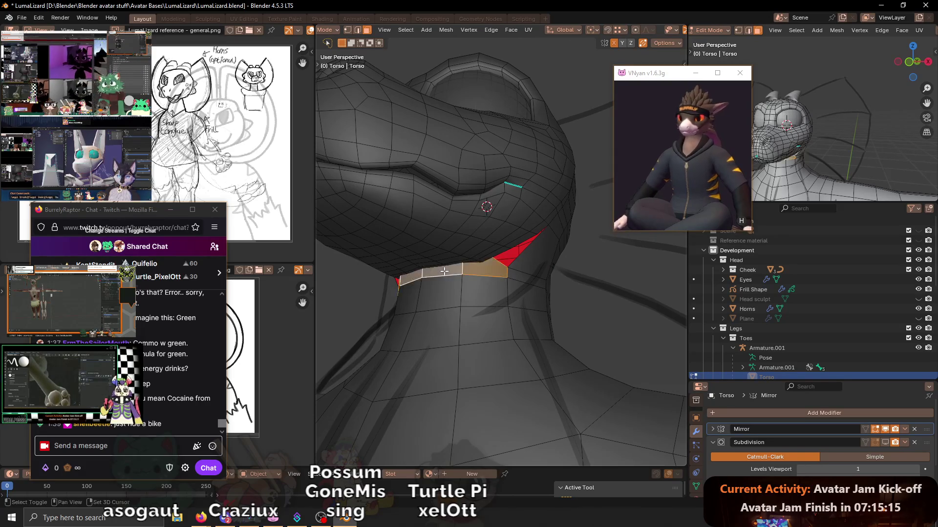
- Select a group of neck faces and edge-slide them using X-ray view
{"action": "left_click", "coordinate": [453, 253], "text": "shift"}
{"action": "key", "text": "alt+z"}
{"action": "key", "text": "alt+z"}
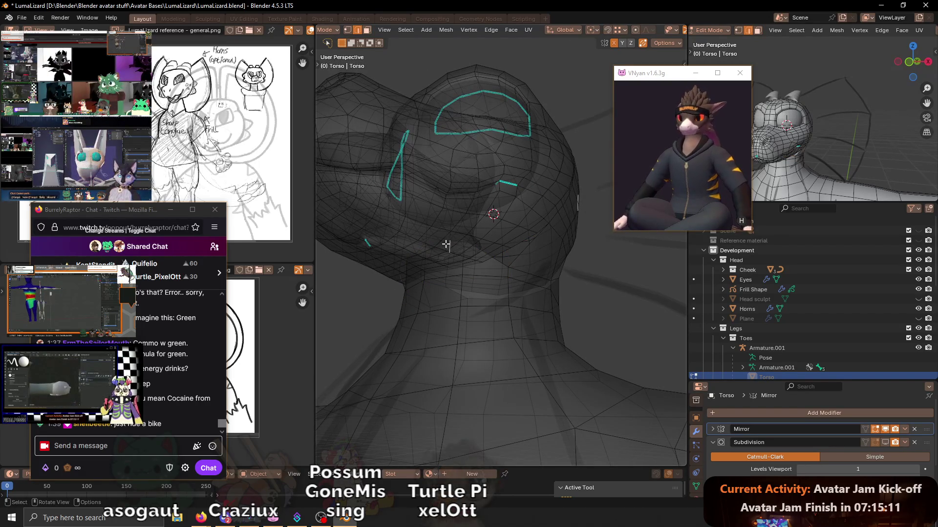
{"action": "mouse_move", "coordinate": [438, 244]}
{"action": "middle_mouse_down"}
{"action": "mouse_move", "coordinate": [487, 282]}
{"action": "mouse_move", "coordinate": [490, 269]}
{"action": "mouse_move", "coordinate": [583, 265]}
{"action": "mouse_move", "coordinate": [548, 265]}
{"action": "middle_mouse_up"}
{"action": "key", "text": "g"}
{"action": "key", "text": "g"}
{"action": "left_click", "coordinate": [487, 288]}
{"action": "key", "text": "alt+z"}
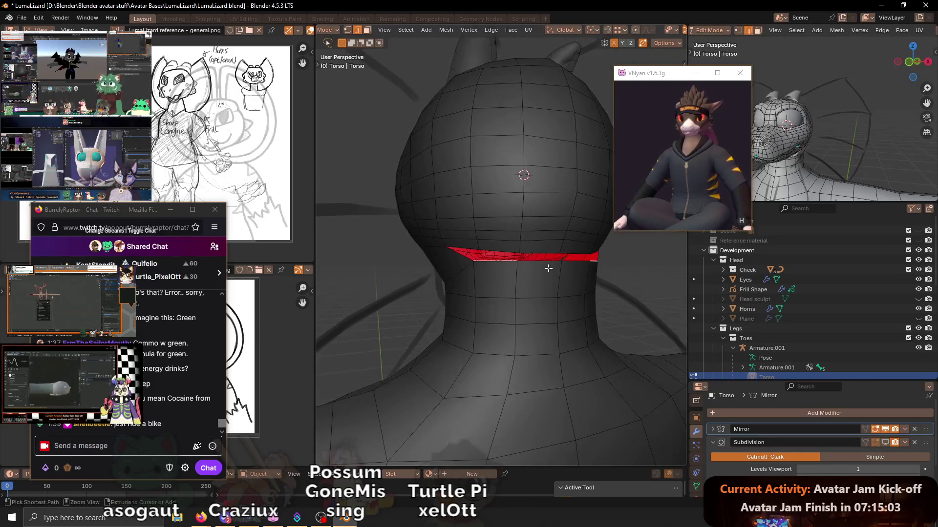
- Extend the back-of-neck loop selection, edge-slide it to 0.748, and inspect from several angles
{"action": "left_click", "coordinate": [548, 269], "text": "ctrl"}
{"action": "key", "text": "g"}
{"action": "key", "text": "g"}
{"action": "left_click", "coordinate": [533, 279]}
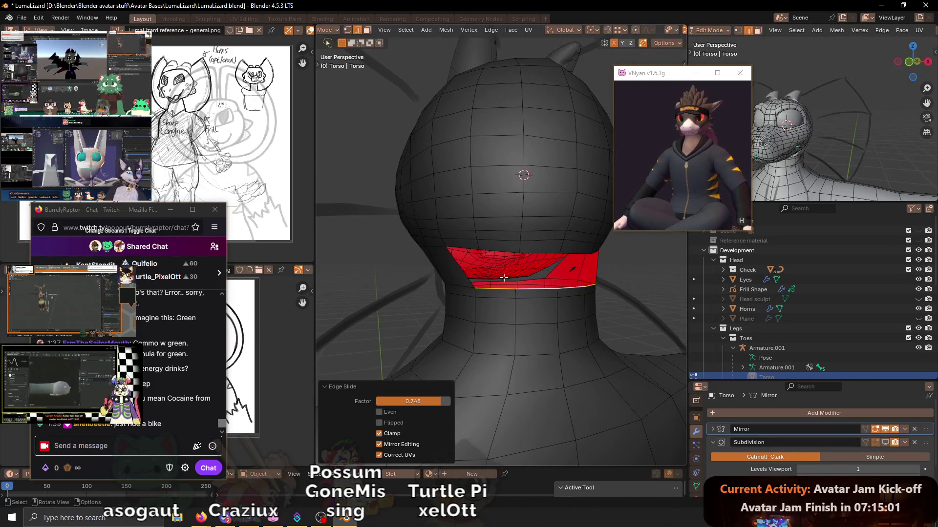
{"action": "middle_click_drag", "start_coordinate": [462, 270], "coordinate": [450, 270]}
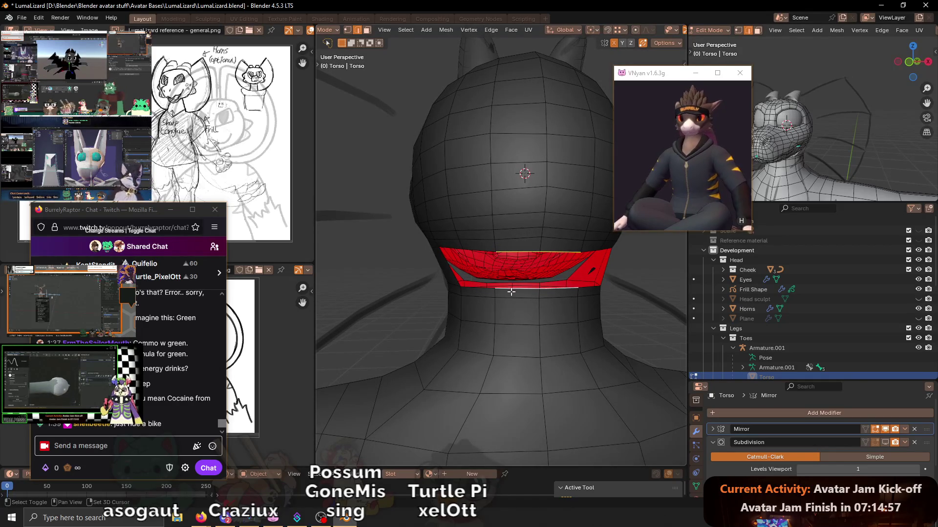
{"action": "mouse_move", "coordinate": [497, 280]}
{"action": "middle_mouse_down"}
{"action": "mouse_move", "coordinate": [526, 273]}
{"action": "mouse_move", "coordinate": [595, 297]}
{"action": "middle_mouse_up"}
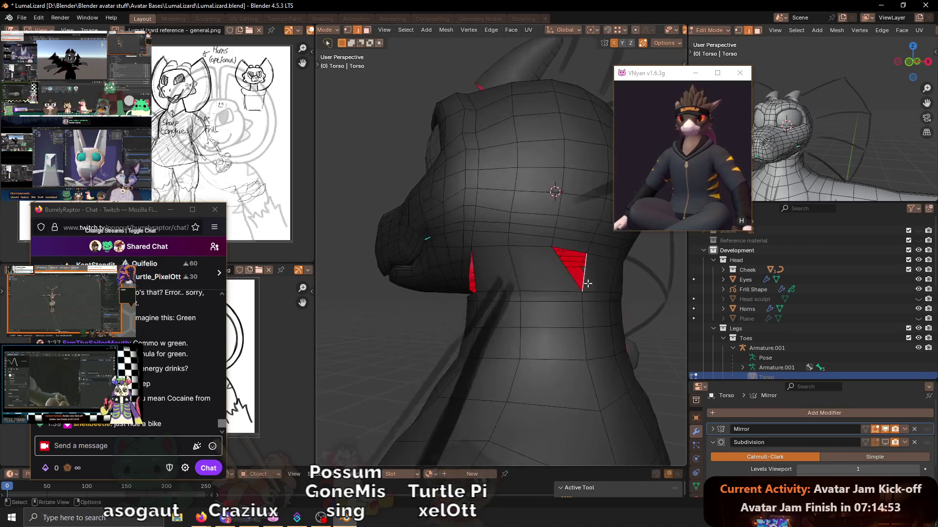
{"action": "mouse_move", "coordinate": [595, 298]}
{"action": "middle_mouse_down"}
{"action": "mouse_move", "coordinate": [476, 284]}
{"action": "mouse_move", "coordinate": [517, 271]}
{"action": "mouse_move", "coordinate": [442, 262]}
{"action": "mouse_move", "coordinate": [520, 270]}
{"action": "middle_mouse_up"}
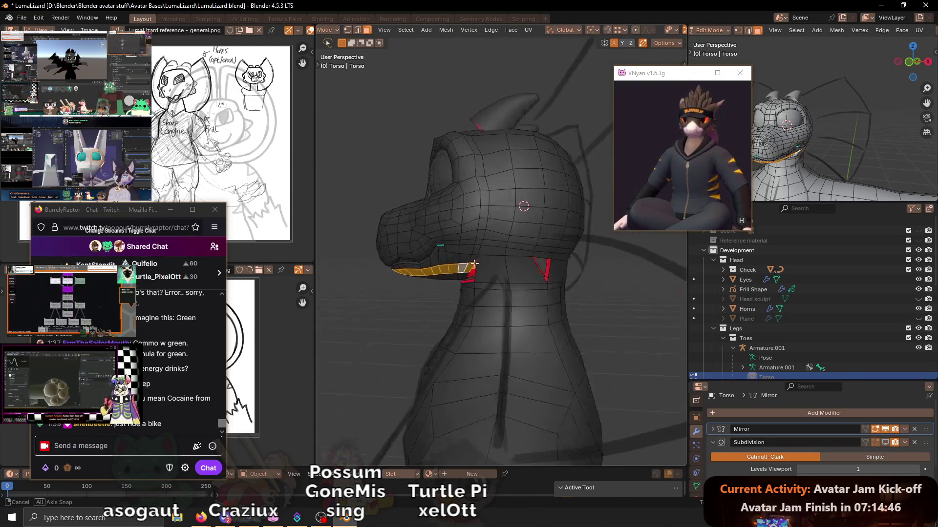
- Add a loop cut across the neck and vertex-slide a neck vertex into place
{"action": "key", "text": "ctrl+r"}
{"action": "left_click", "coordinate": [524, 268]}
{"action": "mouse_move", "coordinate": [523, 268]}
{"action": "middle_mouse_down"}
{"action": "mouse_move", "coordinate": [489, 241]}
{"action": "mouse_move", "coordinate": [522, 257]}
{"action": "middle_mouse_up"}
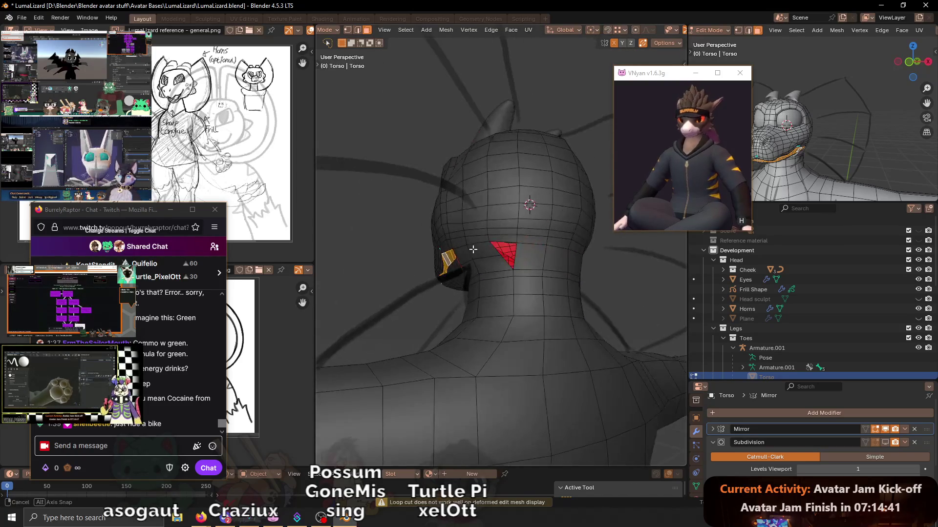
{"action": "middle_click_drag", "start_coordinate": [511, 254], "coordinate": [543, 264]}
{"action": "key", "text": "shift+v"}
{"action": "left_click", "coordinate": [510, 261]}
{"action": "key", "text": "ctrl+r"}
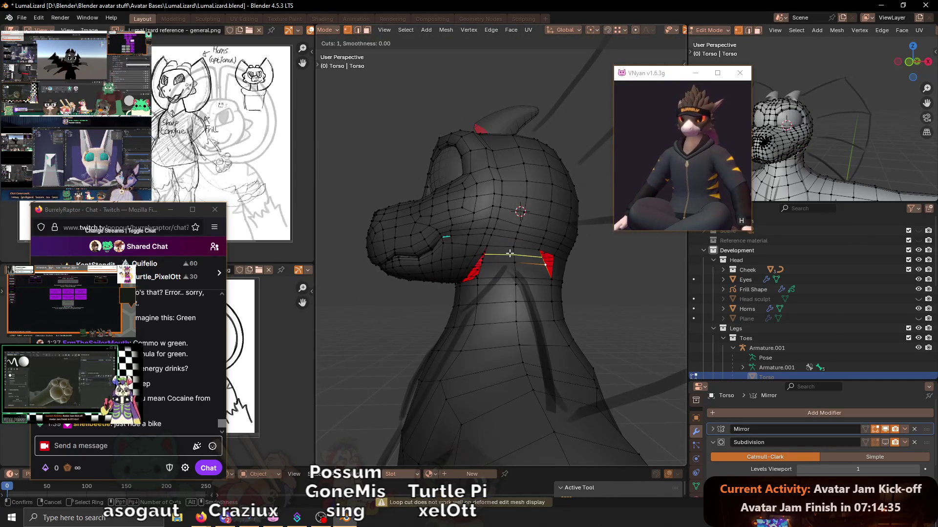
{"action": "key", "text": "Escape"}
{"action": "middle_click_drag", "start_coordinate": [510, 253], "coordinate": [531, 258]}
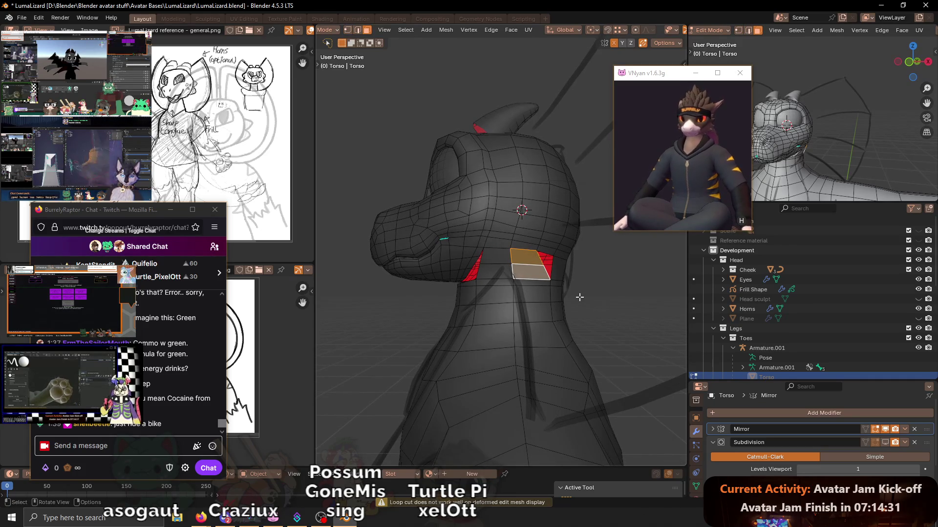
- Delete one neck face, select a neck edge loop, then bring Discord forward
{"action": "key", "text": "x"}
{"action": "left_click", "coordinate": [566, 311]}
{"action": "mouse_move", "coordinate": [561, 310]}
{"action": "middle_mouse_down"}
{"action": "mouse_move", "coordinate": [544, 286]}
{"action": "mouse_move", "coordinate": [495, 260]}
{"action": "middle_mouse_up"}
{"action": "scroll", "coordinate": [522, 247], "scroll_direction": "up", "scroll_amount": 1}
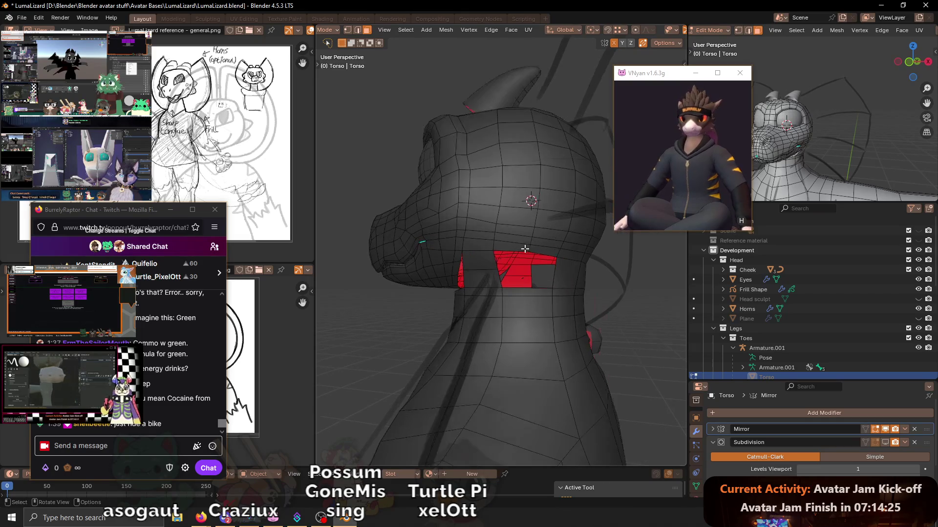
{"action": "left_click", "coordinate": [498, 264], "text": "alt"}
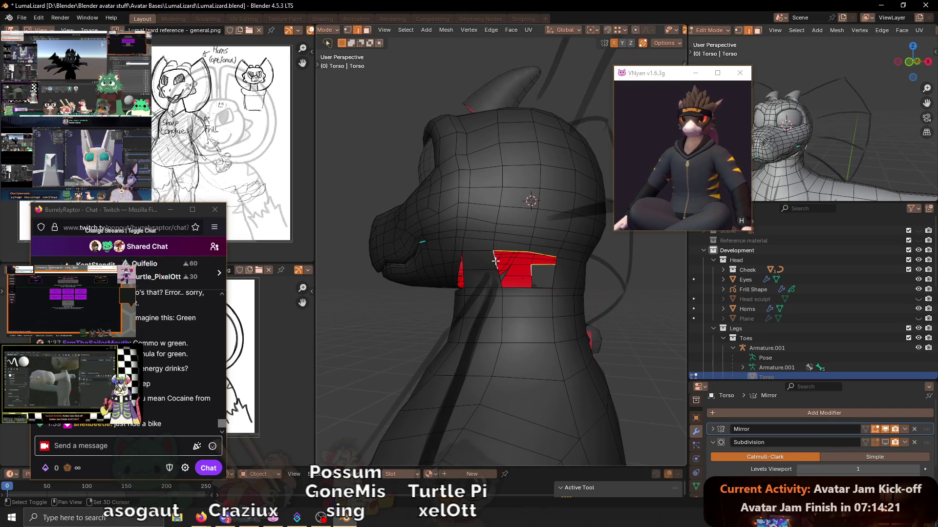
{"action": "mouse_move", "coordinate": [495, 261]}
{"action": "middle_mouse_down"}
{"action": "mouse_move", "coordinate": [520, 266]}
{"action": "mouse_move", "coordinate": [469, 286]}
{"action": "middle_mouse_up"}
{"action": "mouse_move", "coordinate": [224, 518]}
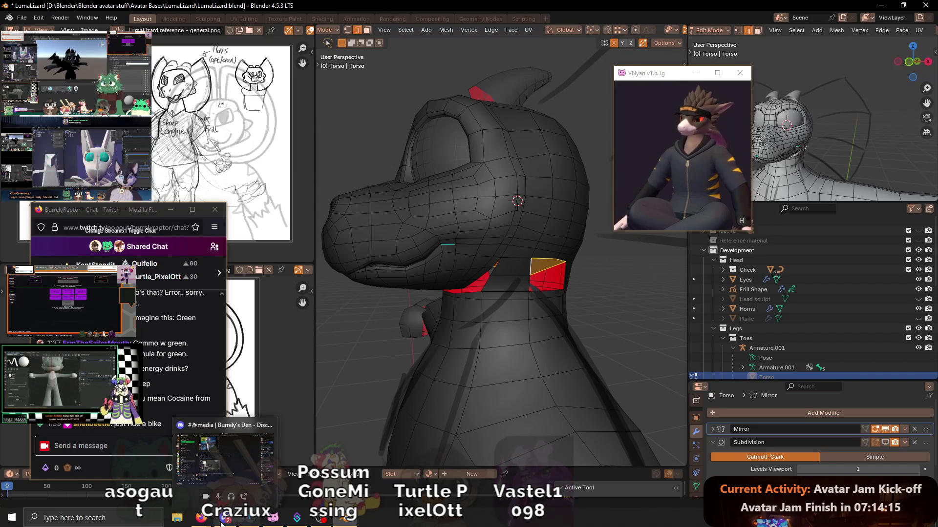
{"action": "left_click", "coordinate": [225, 519]}
- Move the Twitch chat aside, open Discord's Streaming #1 channel, then minimize Discord back to Blender
{"action": "left_click_drag", "start_coordinate": [86, 211], "coordinate": [312, 217]}
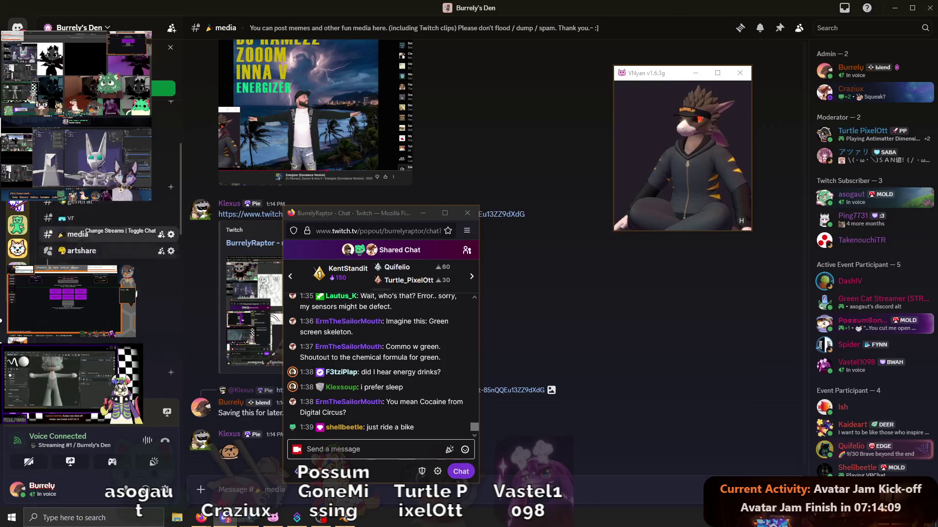
{"action": "scroll", "coordinate": [179, 306], "scroll_direction": "down", "scroll_amount": 5}
{"action": "scroll", "coordinate": [95, 294], "scroll_direction": "down", "scroll_amount": 2}
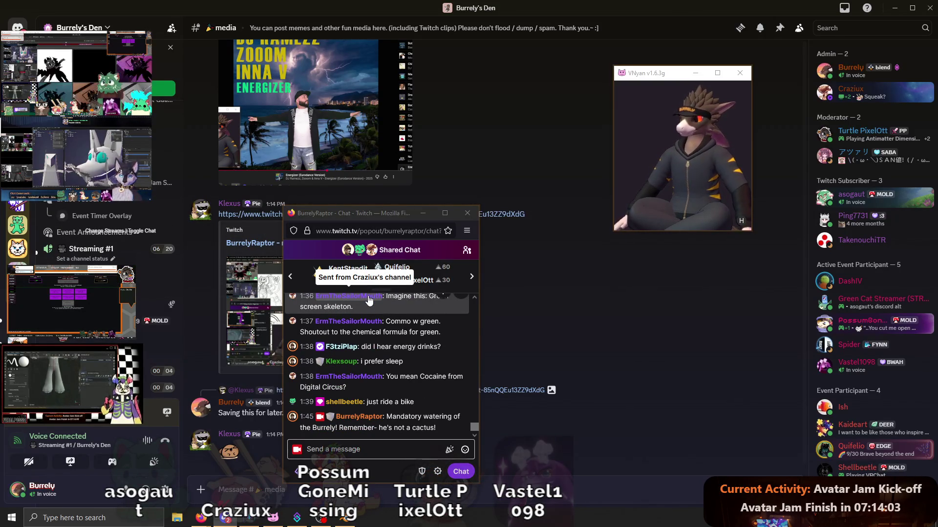
{"action": "mouse_move", "coordinate": [92, 249]}
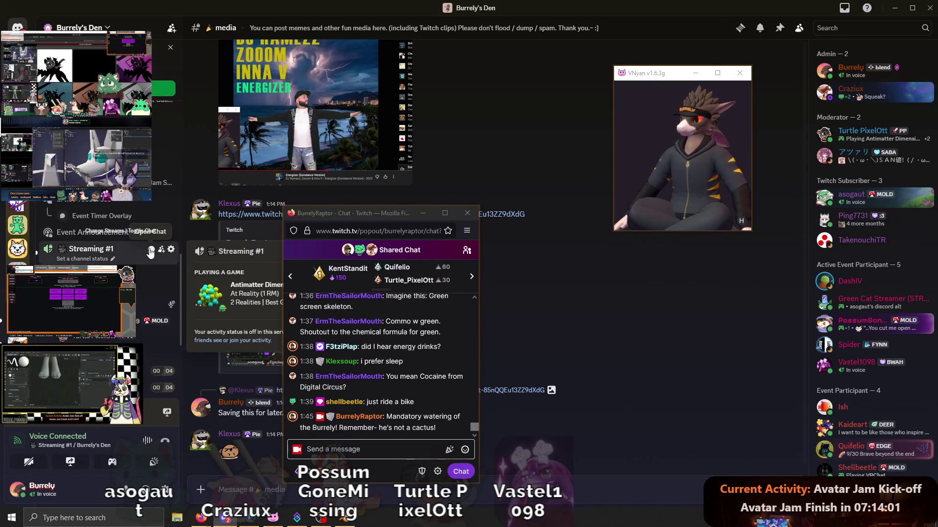
{"action": "left_click", "coordinate": [151, 252]}
{"action": "scroll", "coordinate": [782, 259], "scroll_direction": "down", "scroll_amount": 5}
{"action": "scroll", "coordinate": [815, 244], "scroll_direction": "down", "scroll_amount": 5}
{"action": "scroll", "coordinate": [780, 174], "scroll_direction": "down", "scroll_amount": 3}
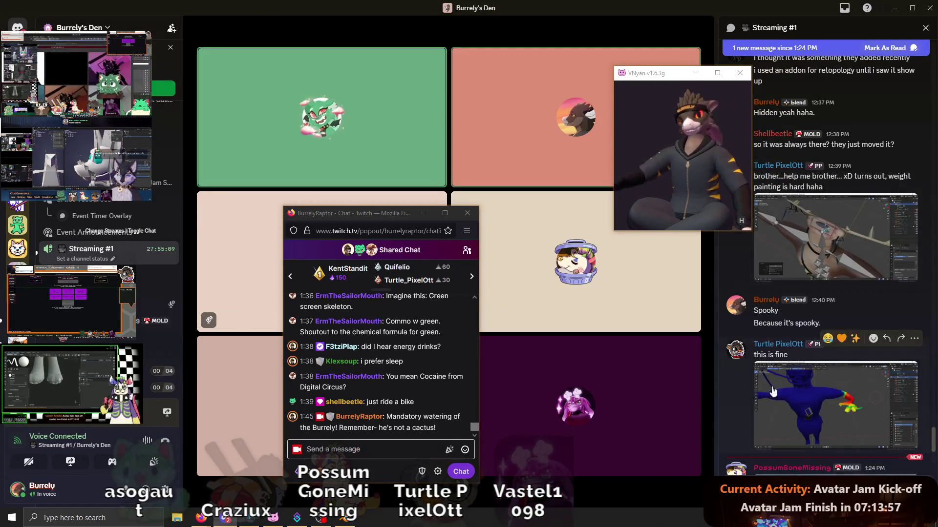
{"action": "scroll", "coordinate": [789, 353], "scroll_direction": "down", "scroll_amount": 3}
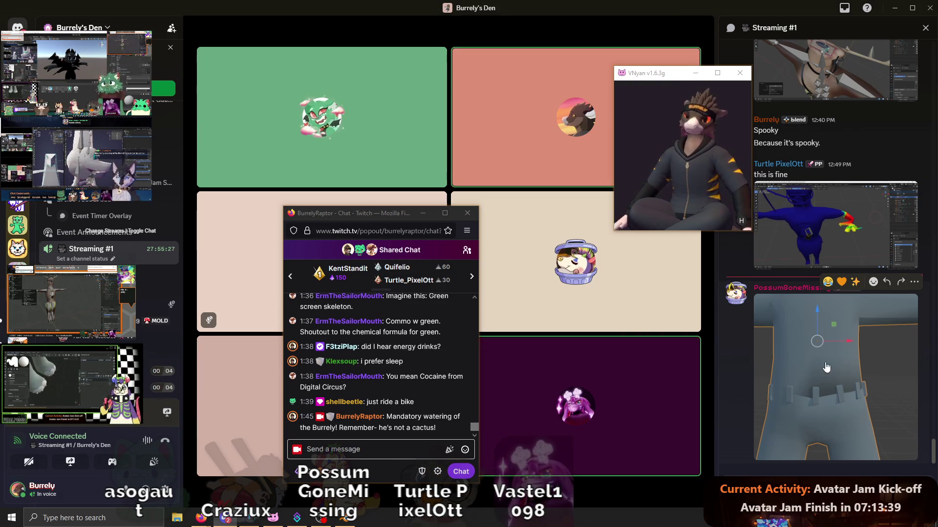
{"action": "left_click", "coordinate": [894, 8]}
{"action": "mouse_move", "coordinate": [454, 184]}
{"action": "middle_mouse_down"}
{"action": "mouse_move", "coordinate": [528, 252]}
{"action": "mouse_move", "coordinate": [554, 224]}
{"action": "middle_mouse_up"}
- Lower the edge below the jaw to even the neck spacing, then bring Discord forward
{"action": "key", "text": "1"}
{"action": "left_click", "coordinate": [564, 218]}
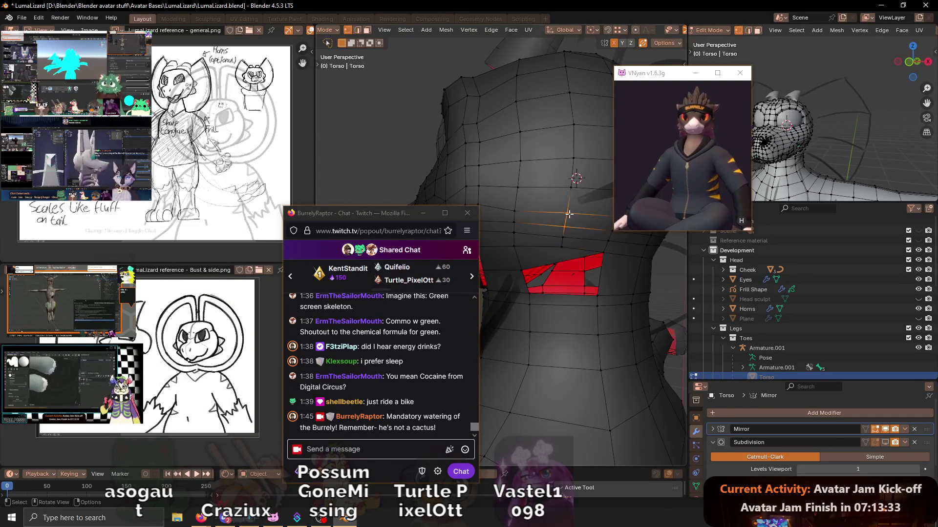
{"action": "key", "text": "2"}
{"action": "left_click", "coordinate": [543, 210]}
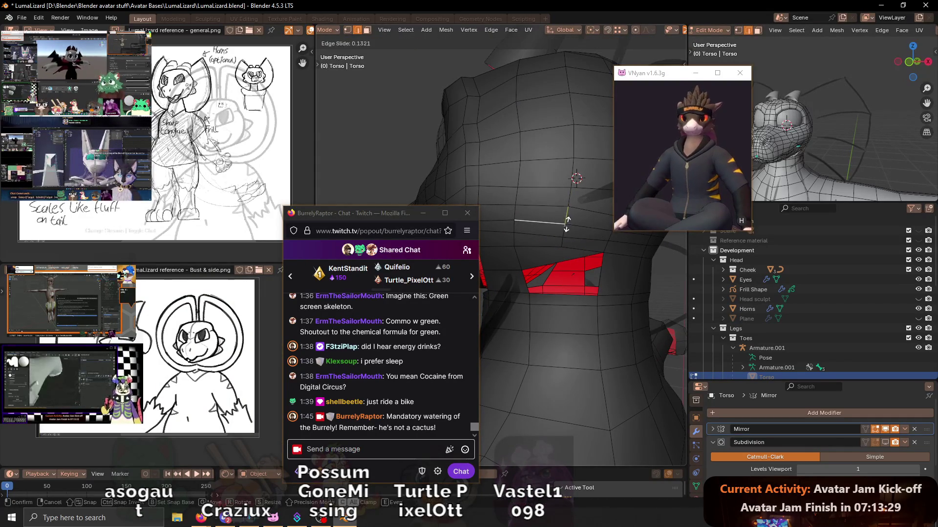
{"action": "key", "text": "g"}
{"action": "left_click", "coordinate": [566, 223]}
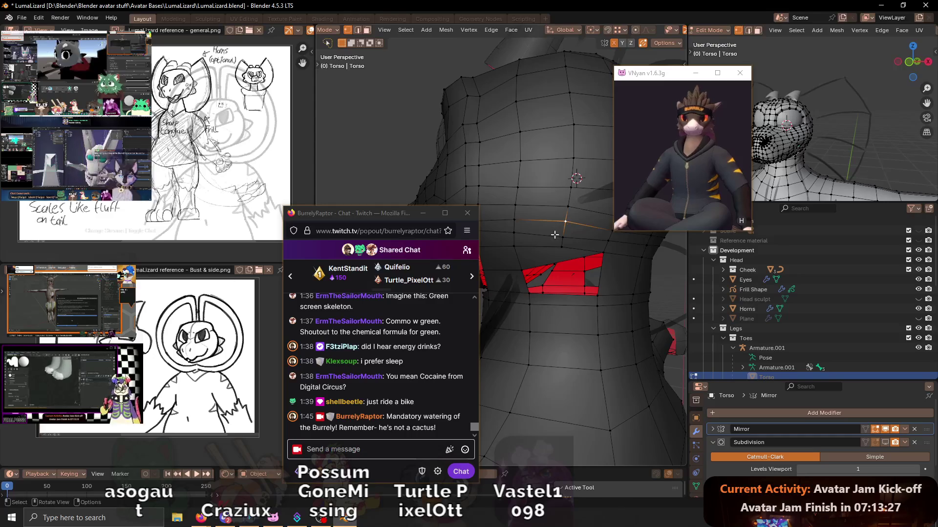
{"action": "left_click", "coordinate": [554, 237], "text": "shift"}
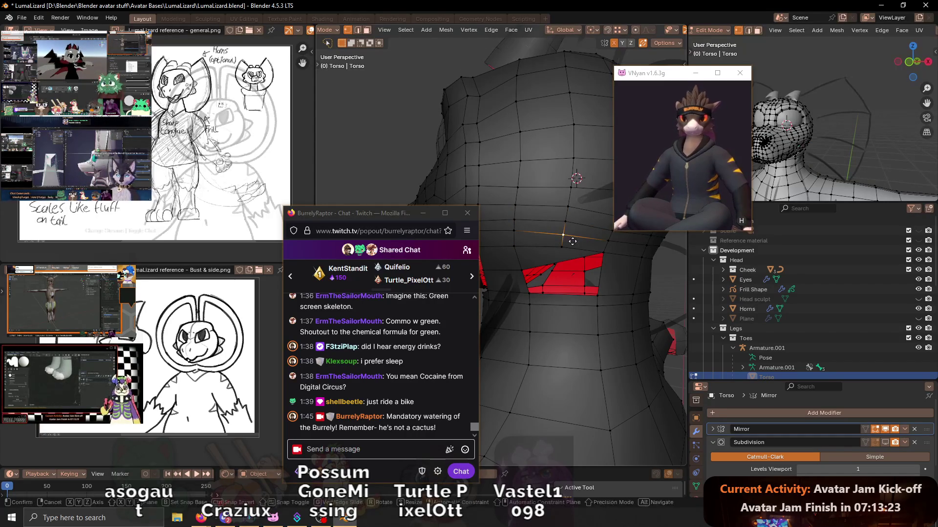
{"action": "key", "text": "alt+Tab"}
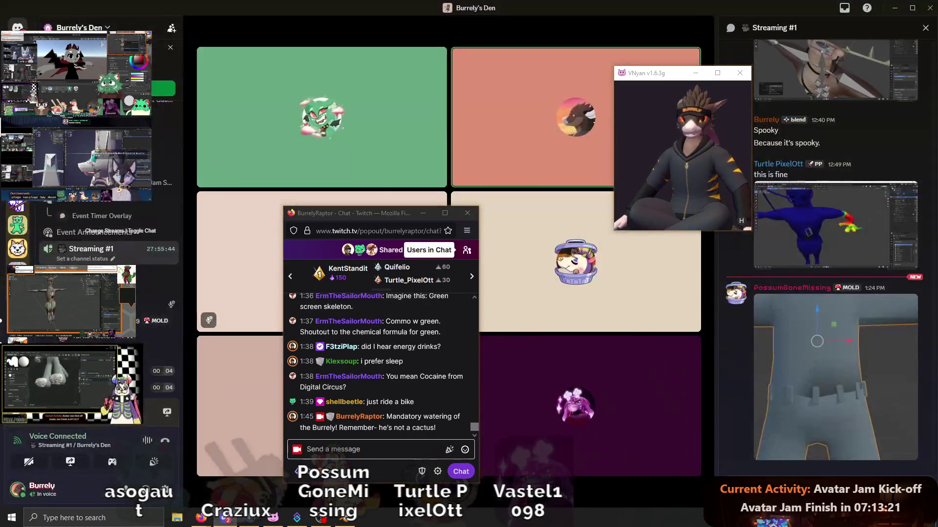
{"action": "scroll", "coordinate": [110, 235], "scroll_direction": "up", "scroll_amount": 3}
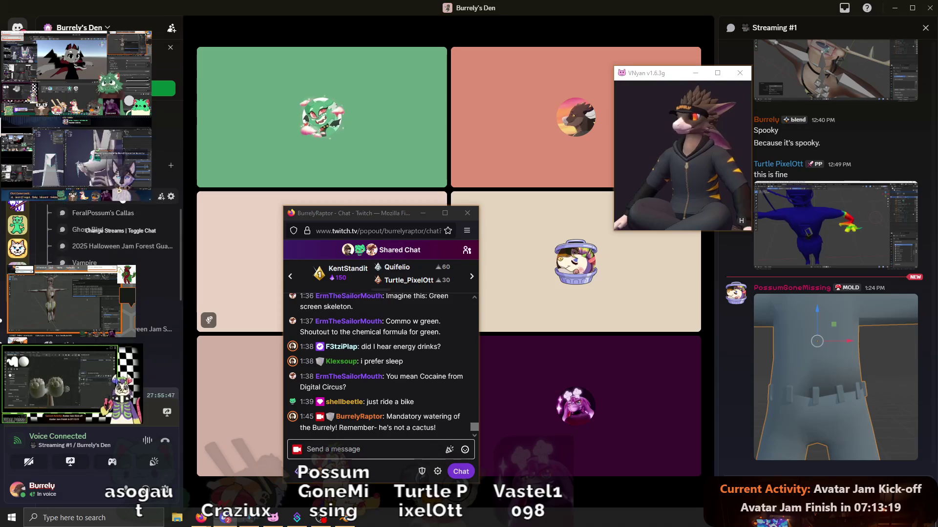
- Browse the event-creations forum, search 'hallow', clear the search and minimize Discord
{"action": "left_click", "coordinate": [102, 196]}
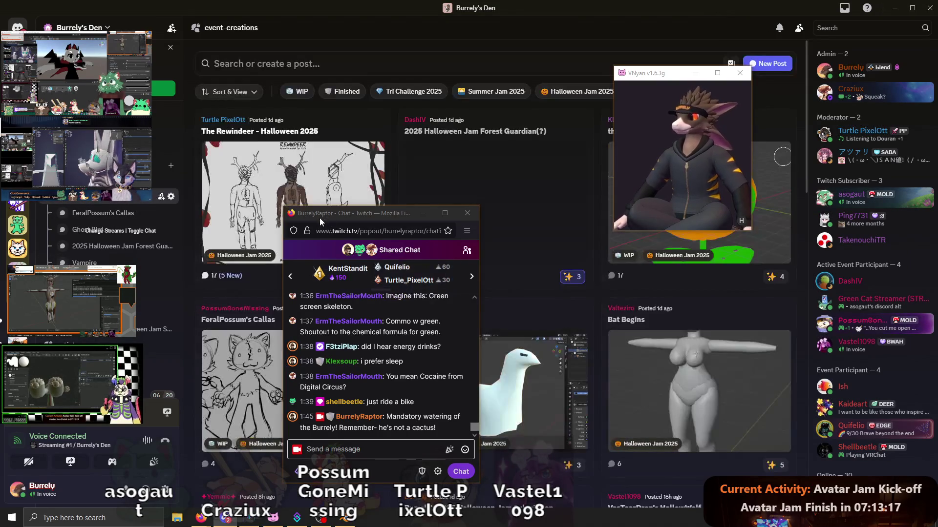
{"action": "left_click_drag", "start_coordinate": [320, 217], "coordinate": [631, 191]}
{"action": "scroll", "coordinate": [335, 202], "scroll_direction": "down", "scroll_amount": 3}
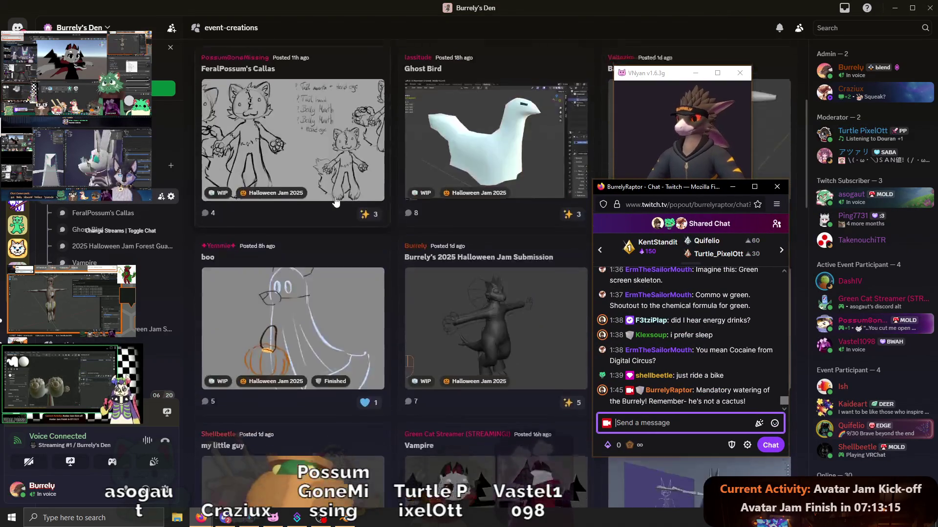
{"action": "scroll", "coordinate": [335, 201], "scroll_direction": "down", "scroll_amount": 1}
{"action": "scroll", "coordinate": [331, 217], "scroll_direction": "down", "scroll_amount": 3}
{"action": "scroll", "coordinate": [333, 223], "scroll_direction": "up", "scroll_amount": 1}
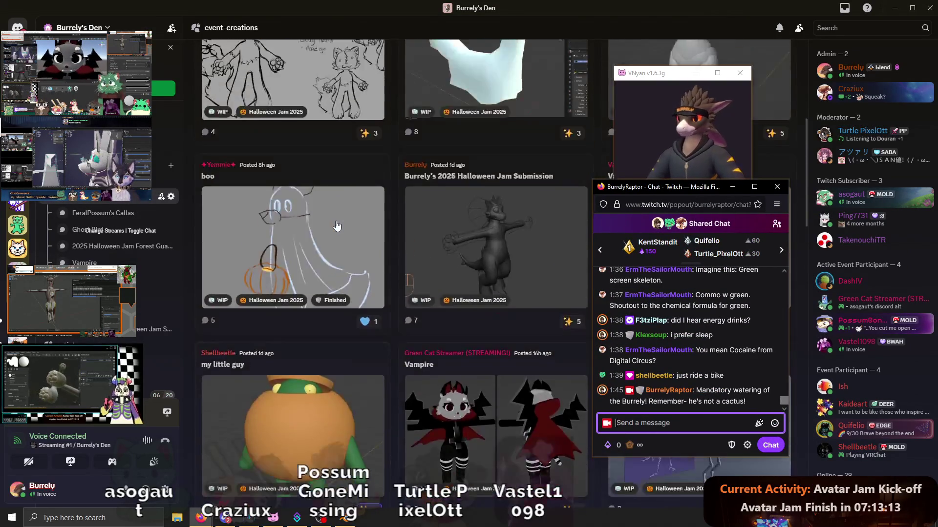
{"action": "scroll", "coordinate": [334, 224], "scroll_direction": "up", "scroll_amount": 3}
{"action": "scroll", "coordinate": [335, 225], "scroll_direction": "up", "scroll_amount": 1}
{"action": "scroll", "coordinate": [337, 226], "scroll_direction": "down", "scroll_amount": 1}
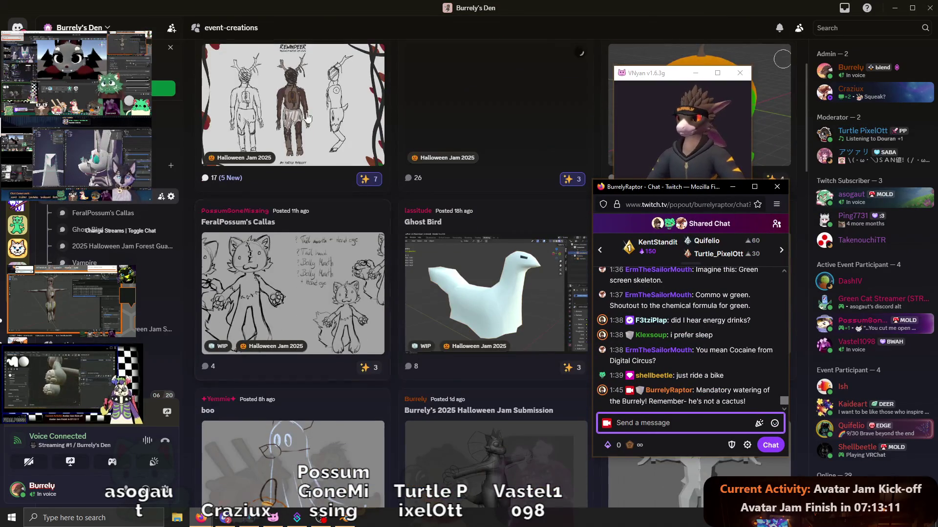
{"action": "scroll", "coordinate": [330, 213], "scroll_direction": "up", "scroll_amount": 2}
{"action": "scroll", "coordinate": [301, 132], "scroll_direction": "up", "scroll_amount": 1}
{"action": "left_click", "coordinate": [270, 63]}
{"action": "type", "text": "hallow"}
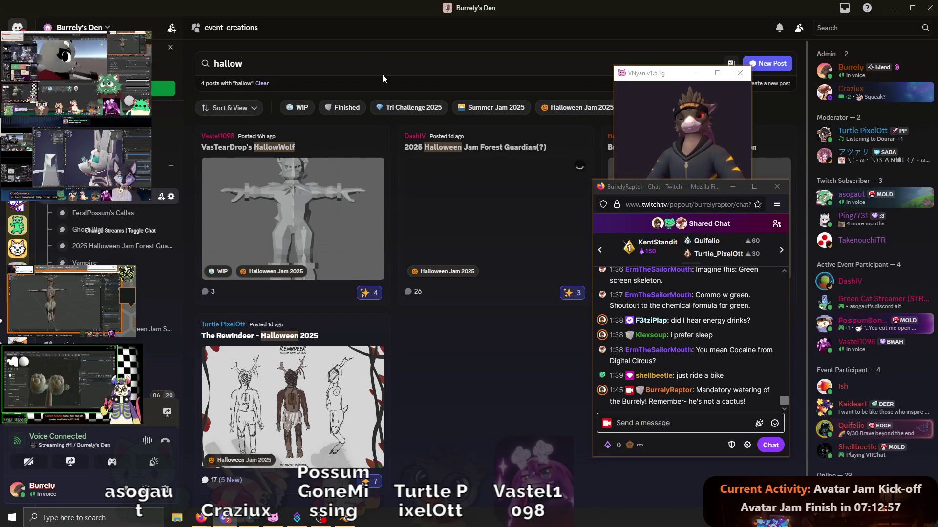
{"action": "key", "text": "ctrl+a"}
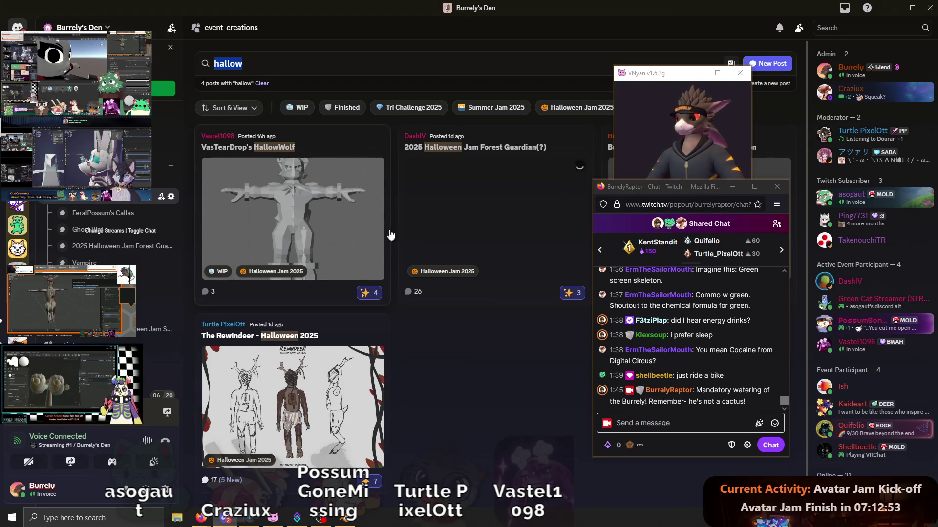
{"action": "key", "text": "BackSpace"}
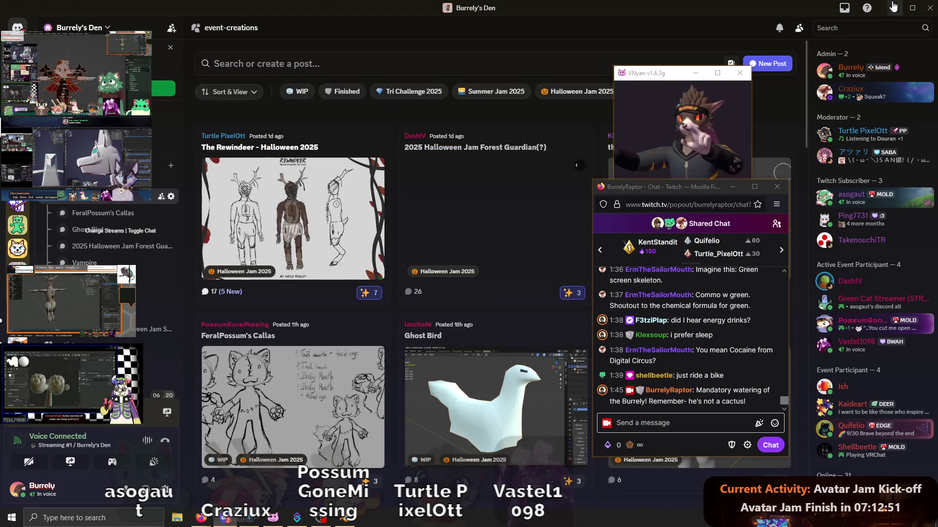
{"action": "left_click", "coordinate": [893, 8]}
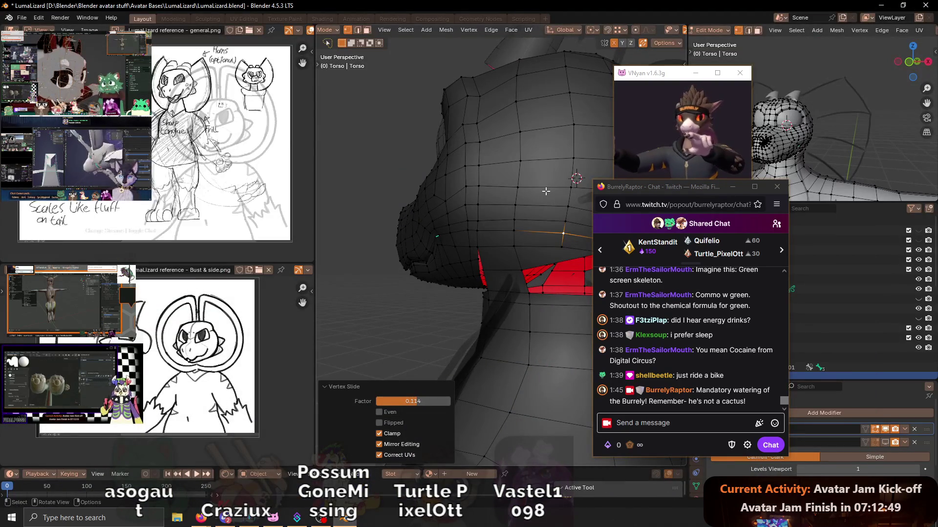
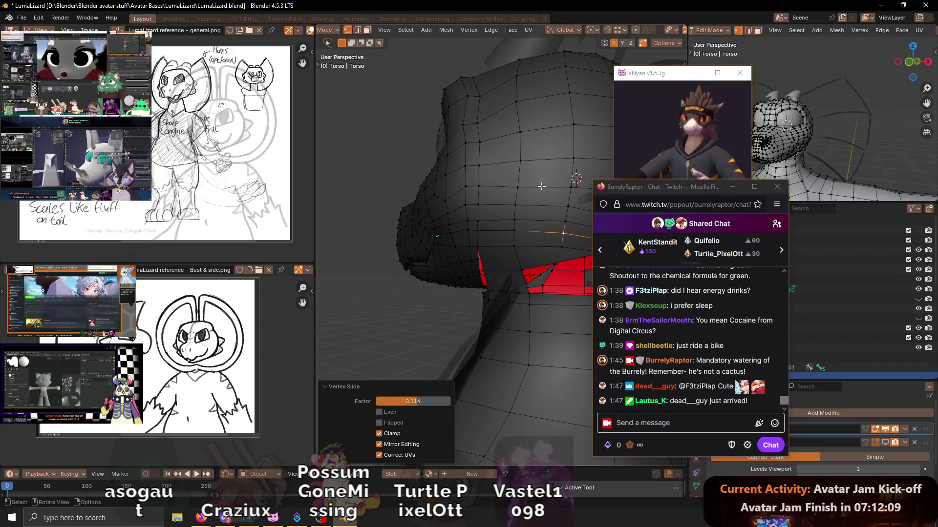
- Select the vertical face loop on the neck, then switch to vertex selection while orbiting the head
{"action": "middle_click_drag", "start_coordinate": [565, 246], "coordinate": [530, 225]}
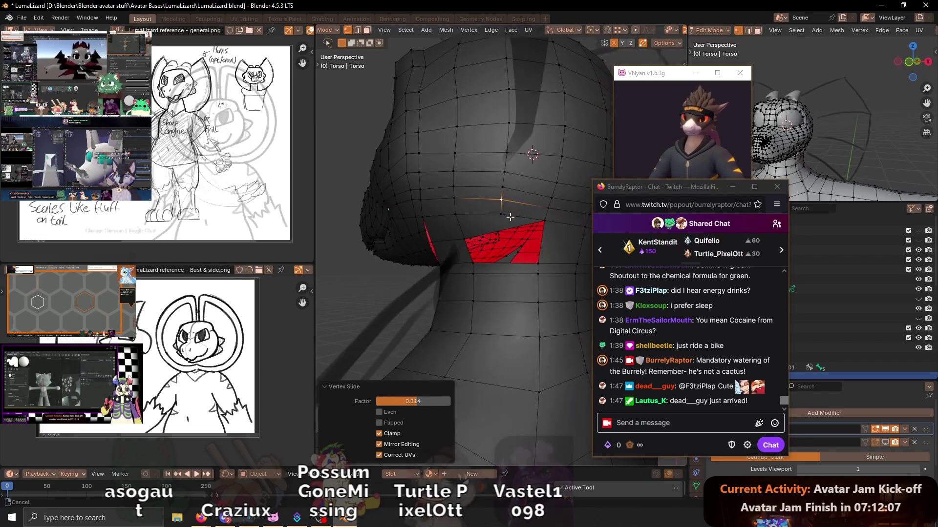
{"action": "left_click", "coordinate": [531, 225], "text": "alt"}
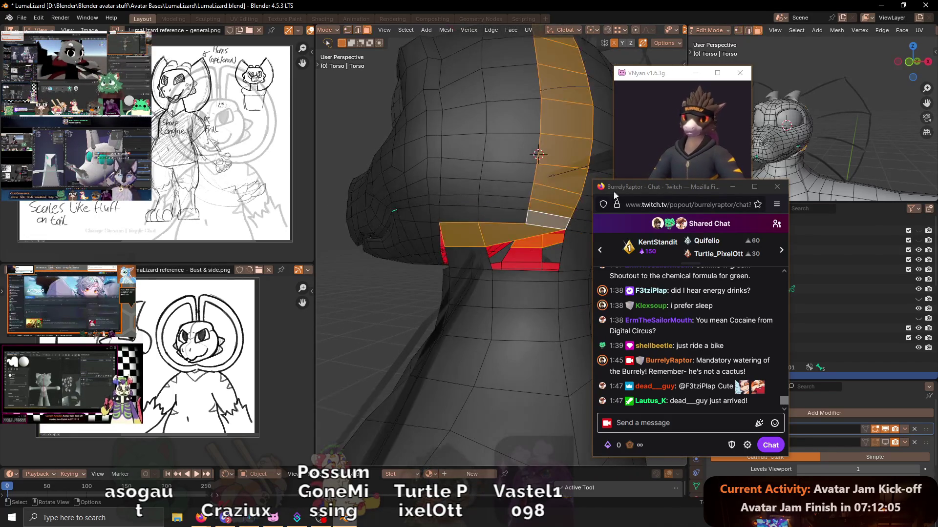
{"action": "mouse_move", "coordinate": [531, 226]}
{"action": "middle_mouse_down"}
{"action": "mouse_move", "coordinate": [531, 260]}
{"action": "mouse_move", "coordinate": [472, 245]}
{"action": "mouse_move", "coordinate": [516, 272]}
{"action": "mouse_move", "coordinate": [508, 271]}
{"action": "middle_mouse_up"}
{"action": "key", "text": "1"}
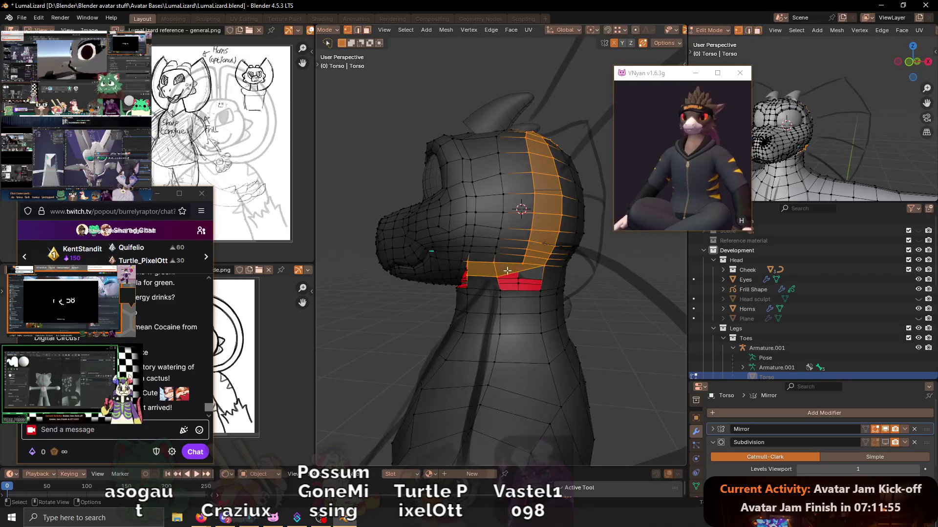
{"action": "scroll", "coordinate": [525, 260], "scroll_direction": "up", "scroll_amount": 2}
{"action": "scroll", "coordinate": [525, 264], "scroll_direction": "up", "scroll_amount": 1}
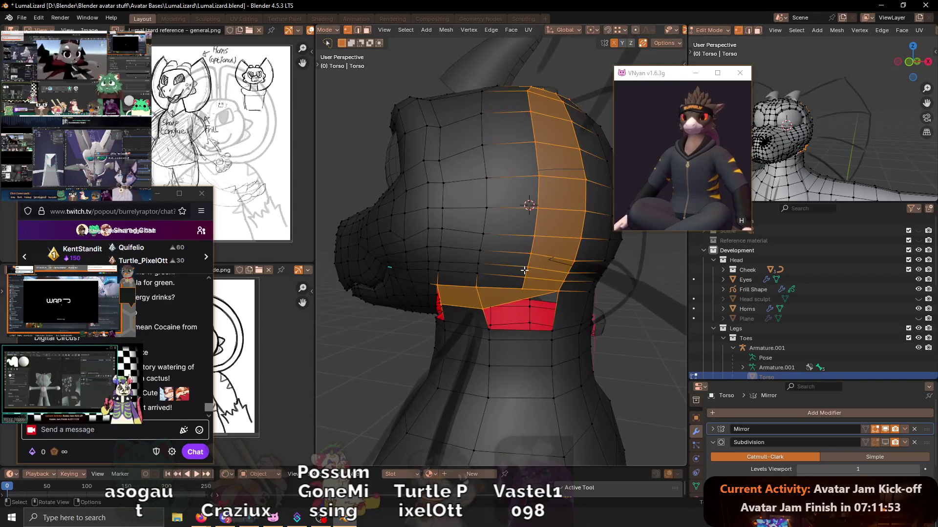
{"action": "scroll", "coordinate": [525, 263], "scroll_direction": "down", "scroll_amount": 2}
{"action": "mouse_move", "coordinate": [526, 264]}
{"action": "middle_mouse_down"}
{"action": "mouse_move", "coordinate": [560, 253]}
{"action": "mouse_move", "coordinate": [545, 242]}
{"action": "middle_mouse_up"}
- Briefly enter Sculpt Mode, return to Edit Mode and select one edge on the back of the head
{"action": "key", "text": "ctrl+Tab"}
{"action": "left_click", "coordinate": [534, 256]}
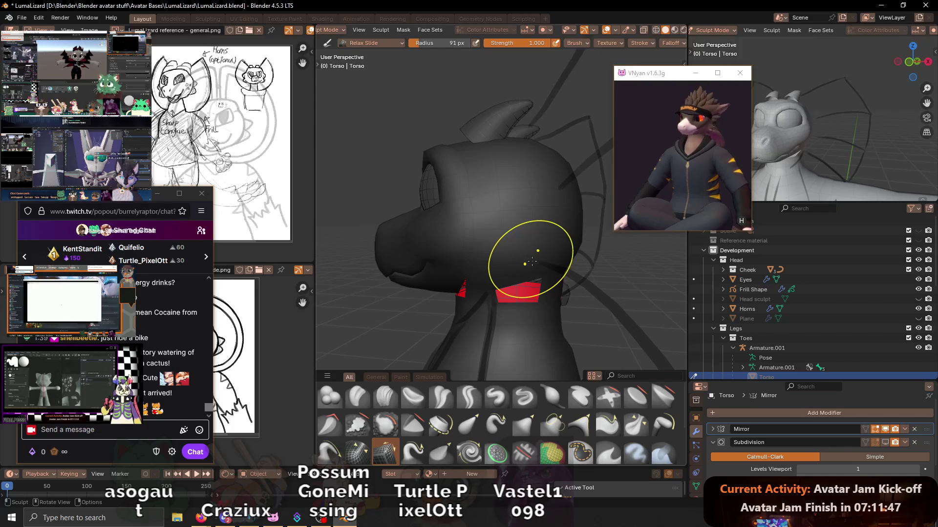
{"action": "mouse_move", "coordinate": [539, 255]}
{"action": "middle_mouse_down"}
{"action": "mouse_move", "coordinate": [523, 247]}
{"action": "mouse_move", "coordinate": [539, 188]}
{"action": "mouse_move", "coordinate": [470, 196]}
{"action": "middle_mouse_up"}
{"action": "key", "text": "Tab"}
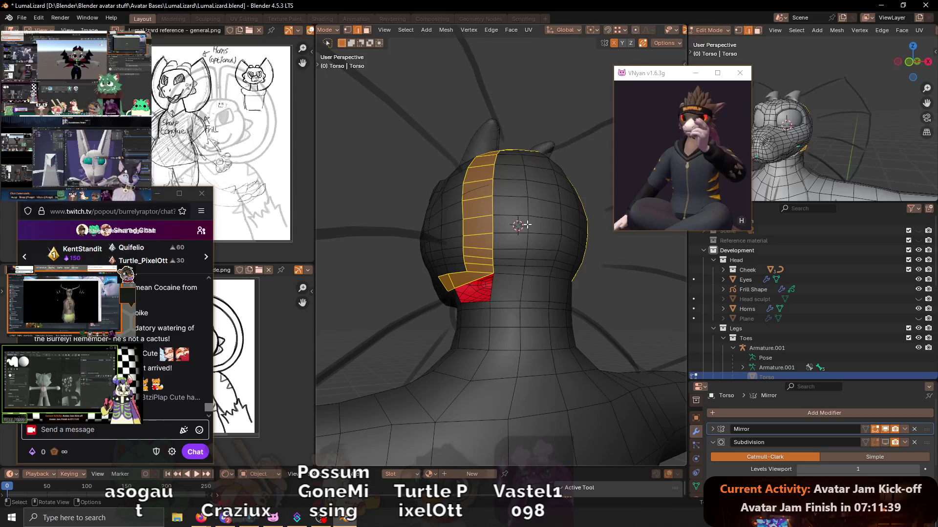
{"action": "left_click", "coordinate": [517, 218]}
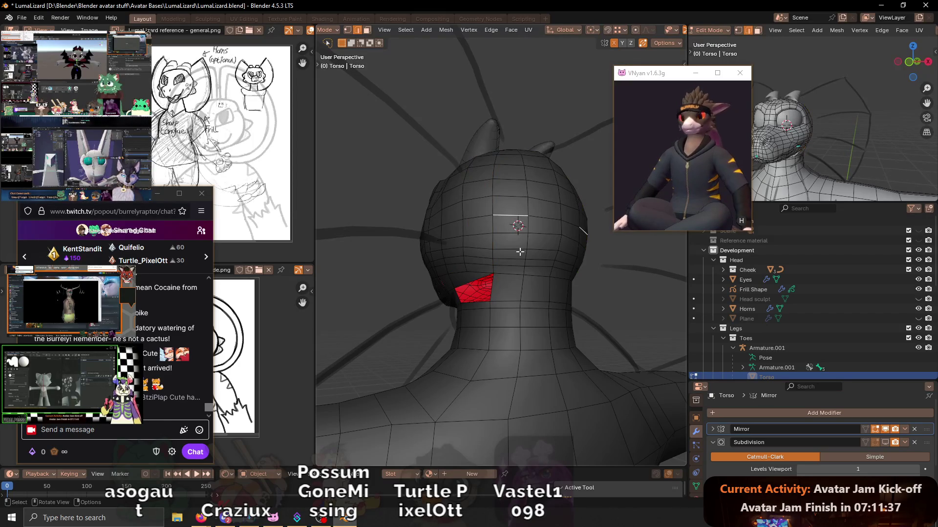
- Edge-slide the selected loop upward, then slide a second head edge to even the spacing
{"action": "key", "text": "g"}
{"action": "key", "text": "g"}
{"action": "left_click", "coordinate": [532, 243]}
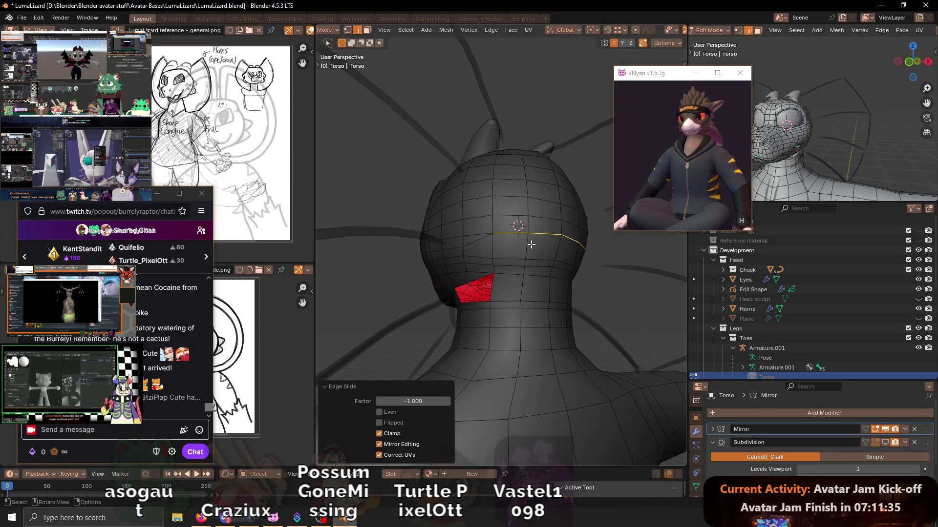
{"action": "middle_click_drag", "start_coordinate": [510, 260], "coordinate": [549, 256]}
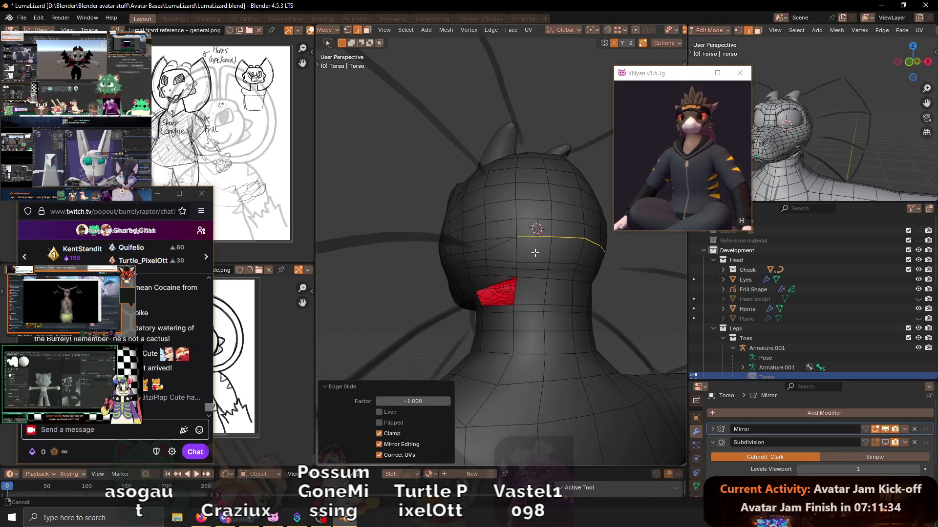
{"action": "left_click", "coordinate": [556, 265]}
{"action": "key", "text": "g"}
{"action": "key", "text": "g"}
{"action": "left_click", "coordinate": [563, 273]}
- Select an edge on the head's side, switch to vertex select and pick a vertex near the jaw
{"action": "middle_click_drag", "start_coordinate": [563, 272], "coordinate": [527, 276]}
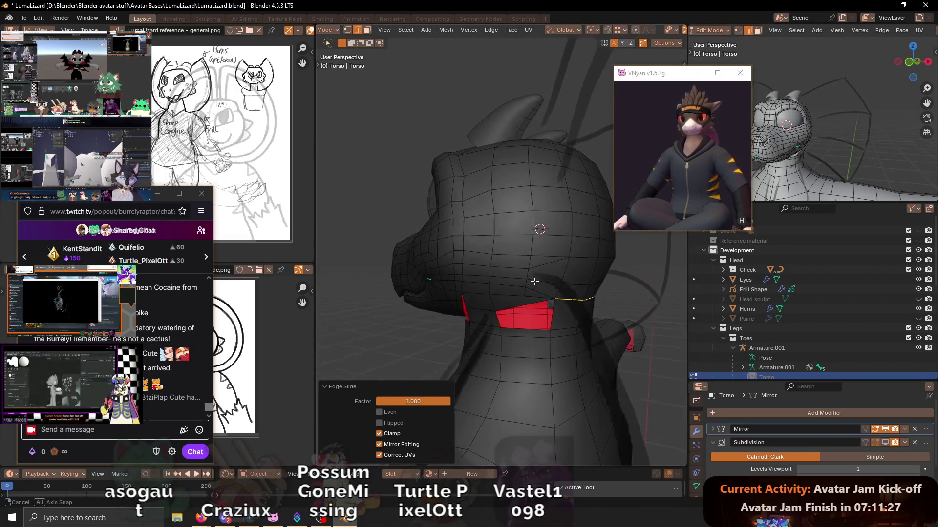
{"action": "middle_click_drag", "start_coordinate": [526, 276], "coordinate": [541, 296]}
{"action": "left_click", "coordinate": [532, 255]}
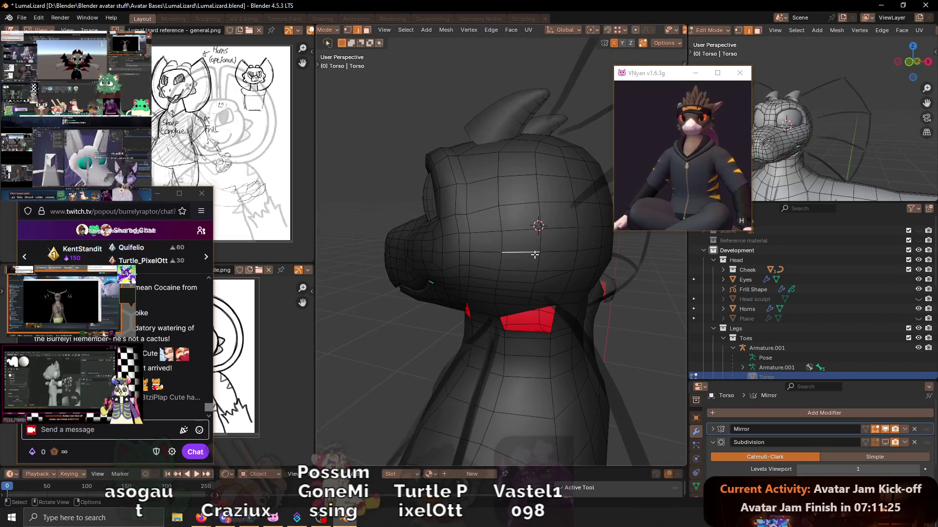
{"action": "key", "text": "1"}
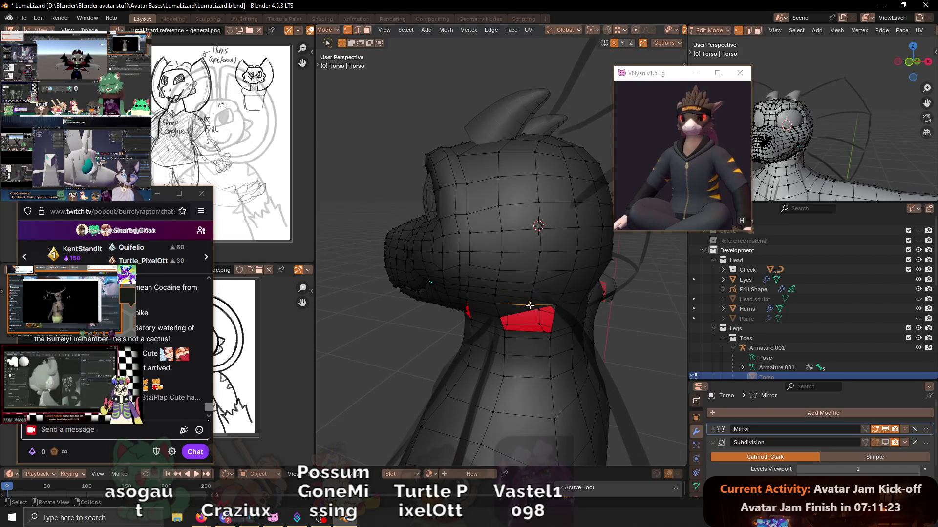
{"action": "left_click", "coordinate": [542, 252], "text": "shift"}
{"action": "middle_click_drag", "start_coordinate": [542, 252], "coordinate": [565, 194]}
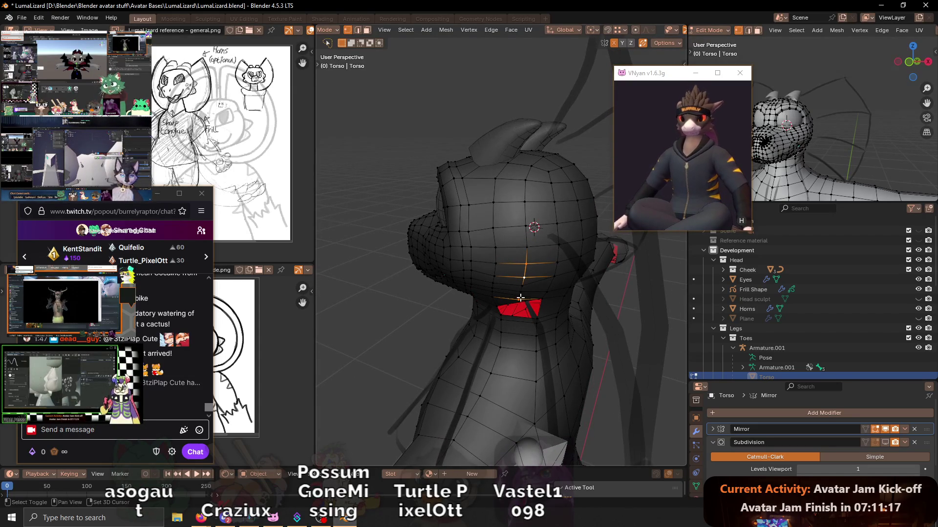
{"action": "middle_click_drag", "start_coordinate": [527, 279], "coordinate": [542, 220]}
{"action": "left_click", "coordinate": [529, 208], "text": "ctrl"}
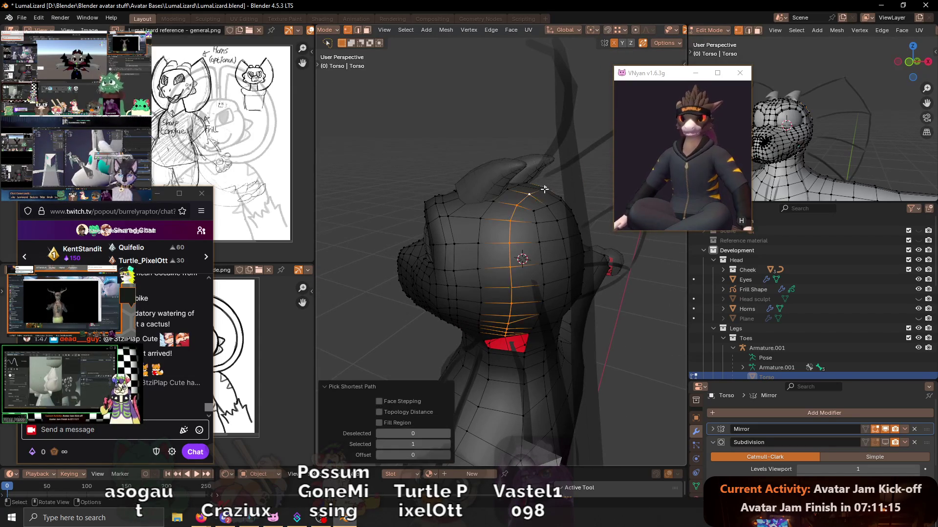
{"action": "key", "text": "g"}
{"action": "key", "text": "g"}
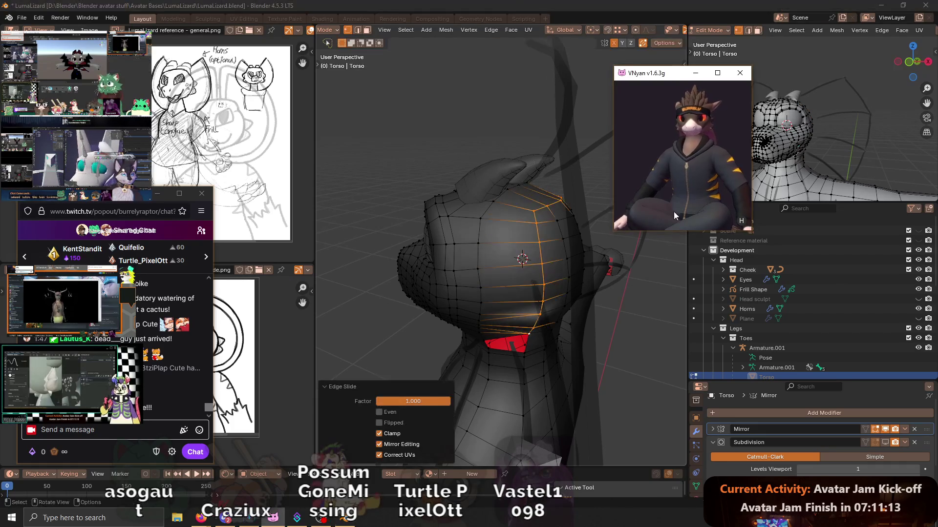
{"action": "left_click", "coordinate": [542, 300]}
{"action": "middle_click_drag", "start_coordinate": [542, 300], "coordinate": [555, 267]}
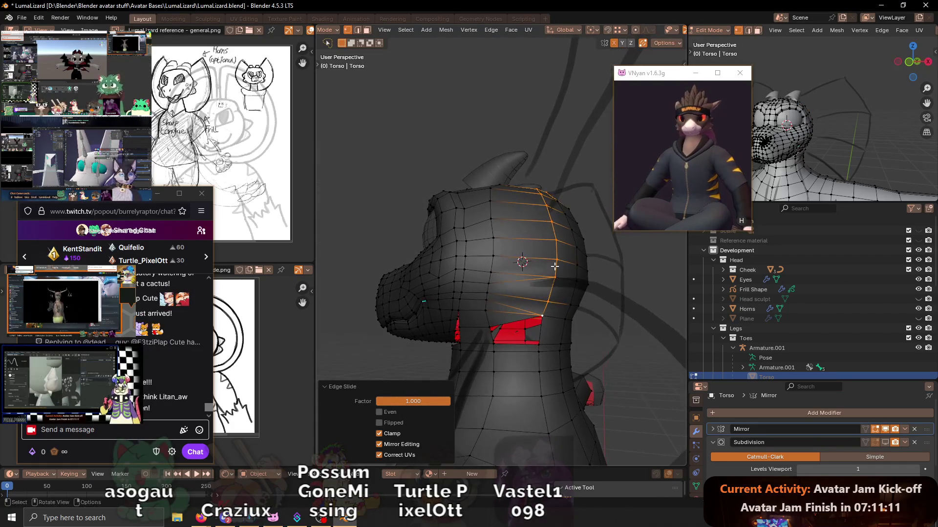
{"action": "key", "text": "ctrl+z"}
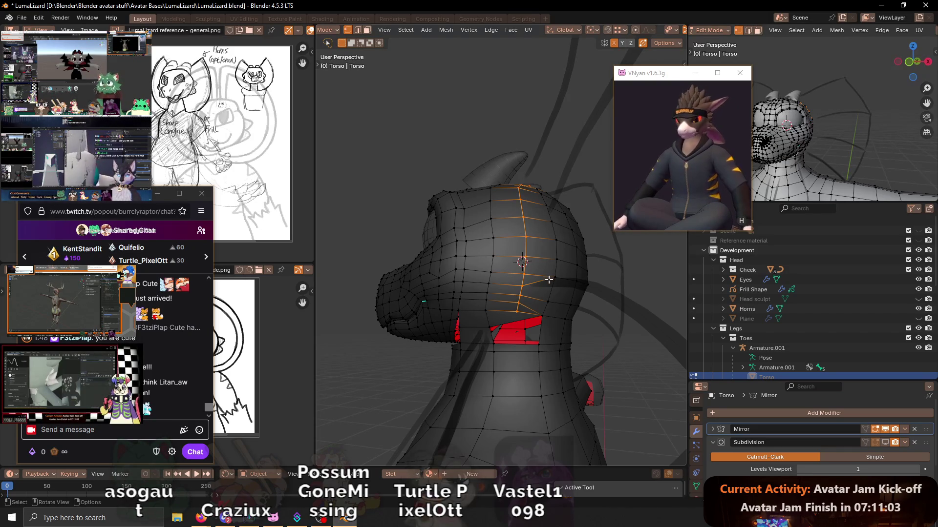
{"action": "mouse_move", "coordinate": [546, 295]}
{"action": "middle_mouse_down"}
{"action": "mouse_move", "coordinate": [523, 289]}
{"action": "mouse_move", "coordinate": [511, 309]}
{"action": "middle_mouse_up"}
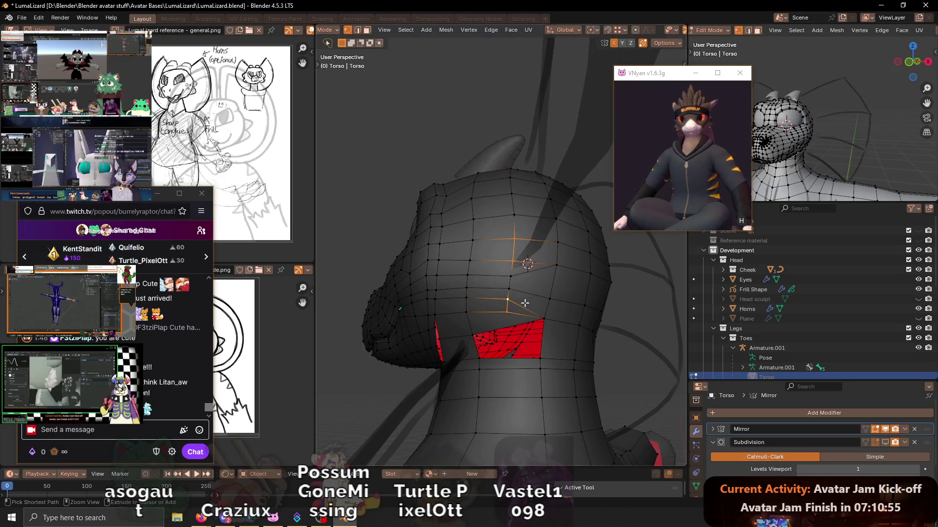
- Cancel a loop cut, then vertex-slide the jaw vertex to factor 0.332 along its edge
{"action": "key", "text": "ctrl+r"}
{"action": "key", "text": "Escape"}
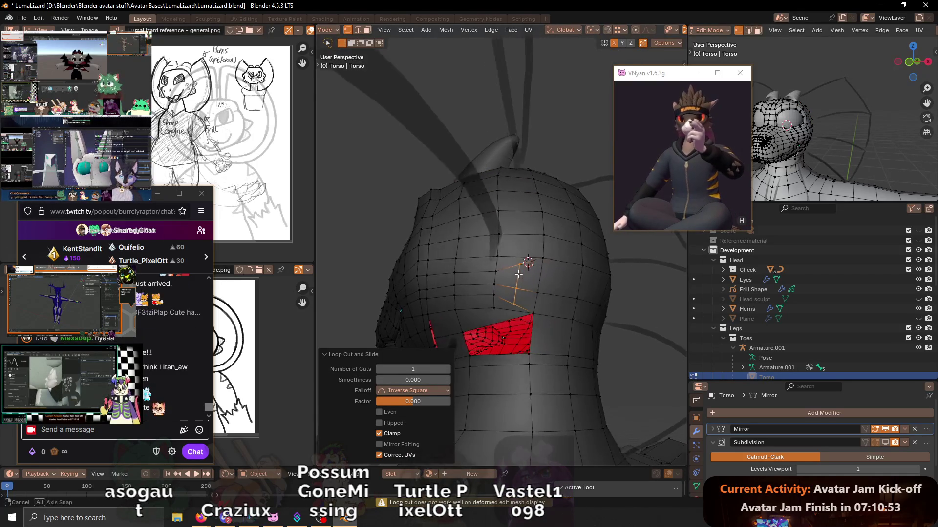
{"action": "middle_click_drag", "start_coordinate": [530, 279], "coordinate": [517, 266]}
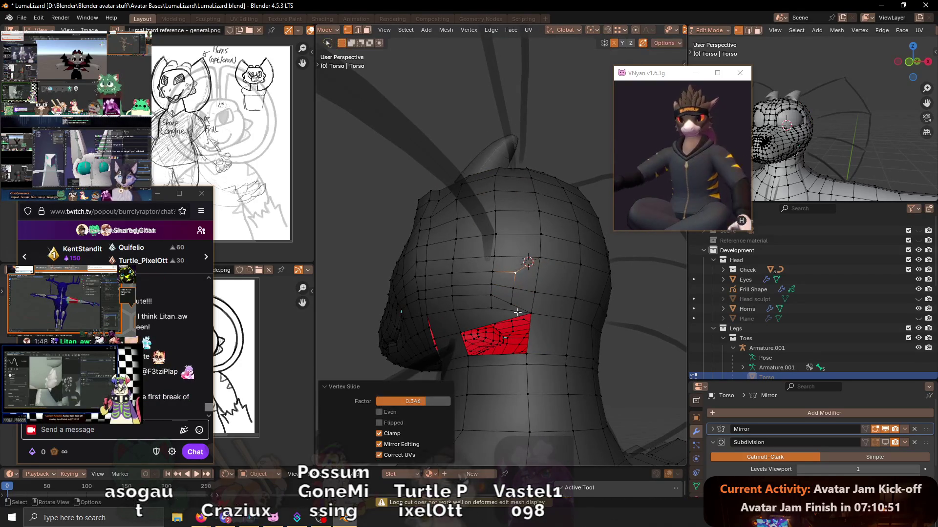
{"action": "key", "text": "shift+v"}
{"action": "left_click", "coordinate": [512, 299]}
{"action": "mouse_move", "coordinate": [511, 298]}
{"action": "middle_mouse_down"}
{"action": "mouse_move", "coordinate": [554, 286]}
{"action": "mouse_move", "coordinate": [533, 296]}
{"action": "middle_mouse_up"}
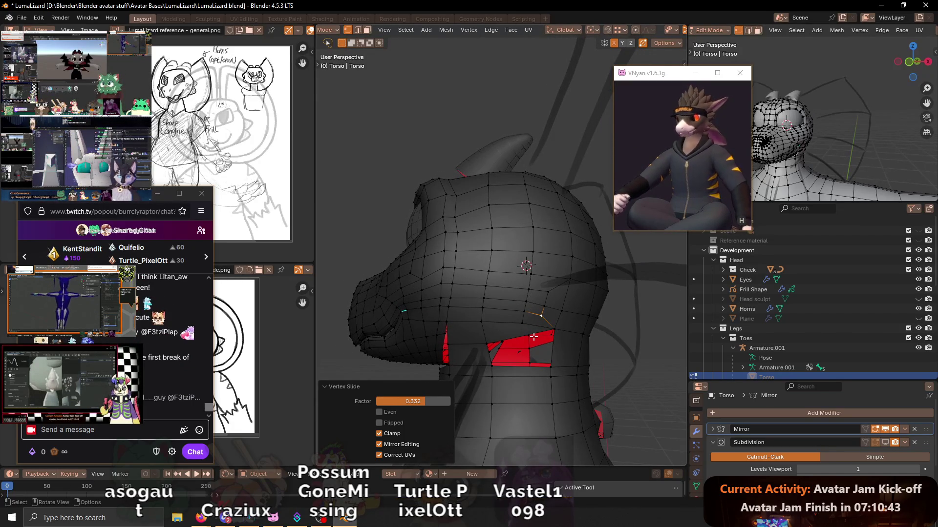
{"action": "mouse_move", "coordinate": [565, 321]}
{"action": "middle_mouse_down"}
{"action": "mouse_move", "coordinate": [567, 309]}
{"action": "mouse_move", "coordinate": [530, 322]}
{"action": "middle_mouse_up"}
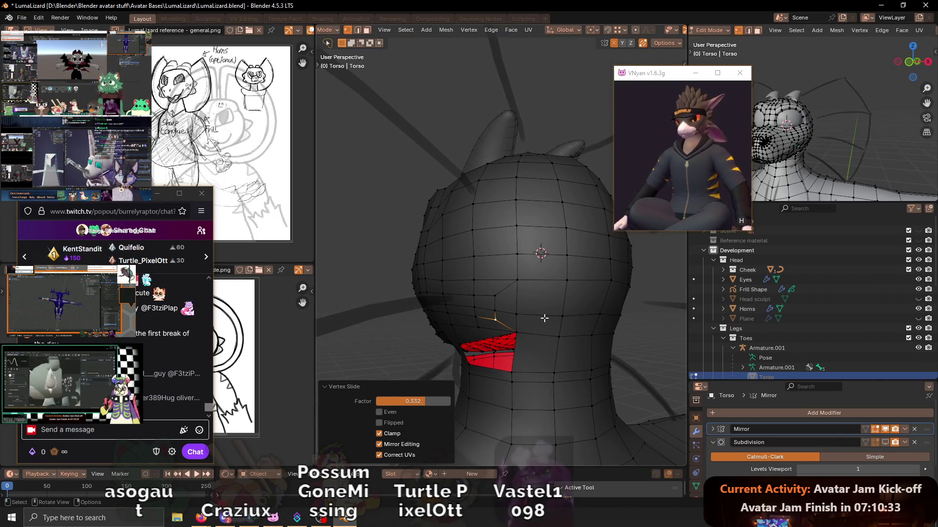
- Select a vertical vertex path on the head and undo back through earlier selections
{"action": "middle_click_drag", "start_coordinate": [495, 310], "coordinate": [513, 300]}
{"action": "left_click", "coordinate": [512, 299], "text": "ctrl"}
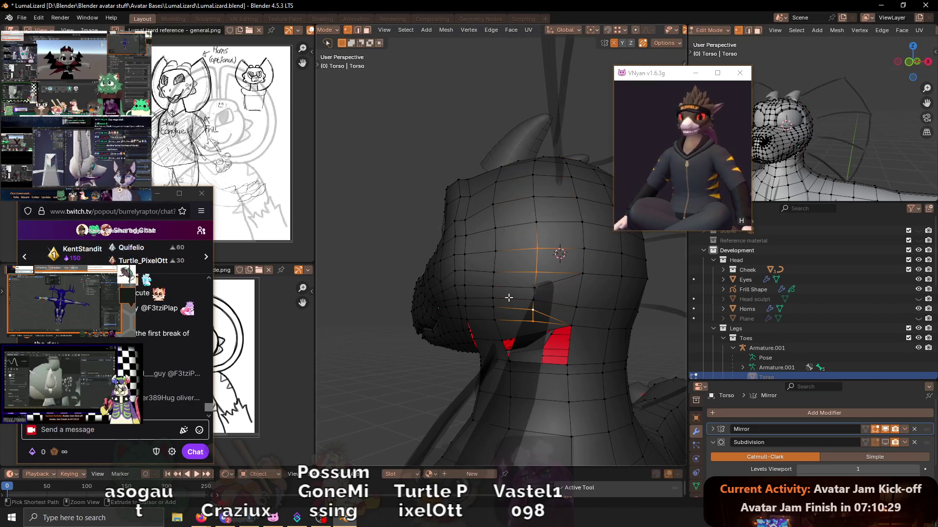
{"action": "key", "text": "ctrl+z"}
{"action": "key", "text": "ctrl+z"}
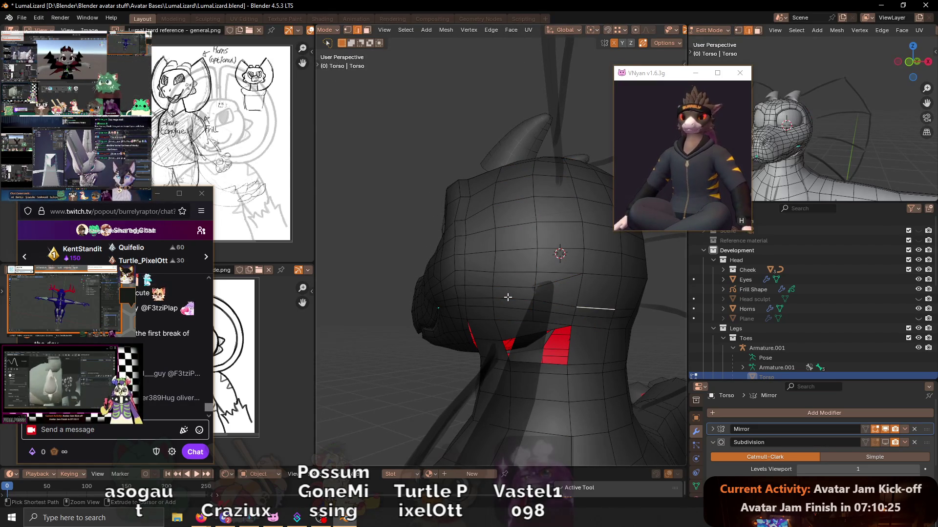
{"action": "key", "text": "ctrl+z"}
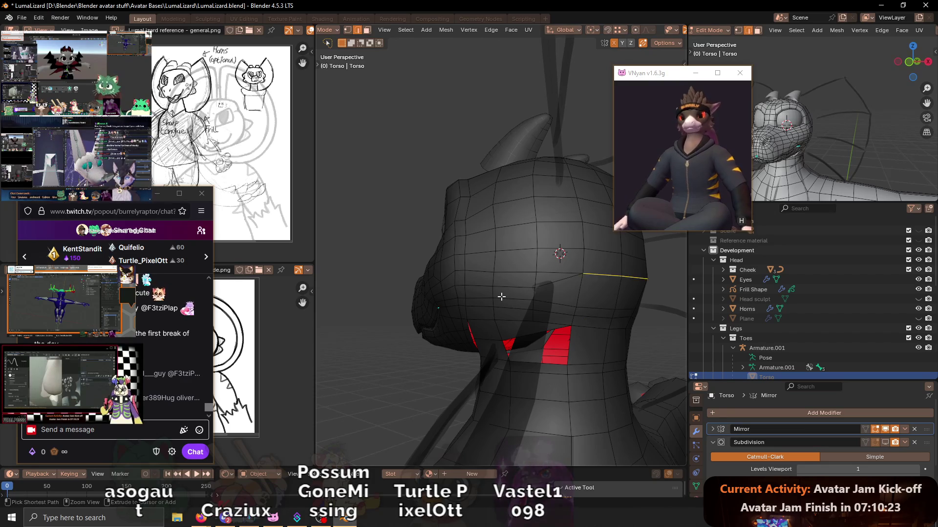
{"action": "key", "text": "ctrl+z"}
{"action": "middle_click_drag", "start_coordinate": [501, 297], "coordinate": [569, 300]}
- Dissolve a shortest edge path on the head's side, then dissolve another edge near the jaw
{"action": "left_click", "coordinate": [608, 310]}
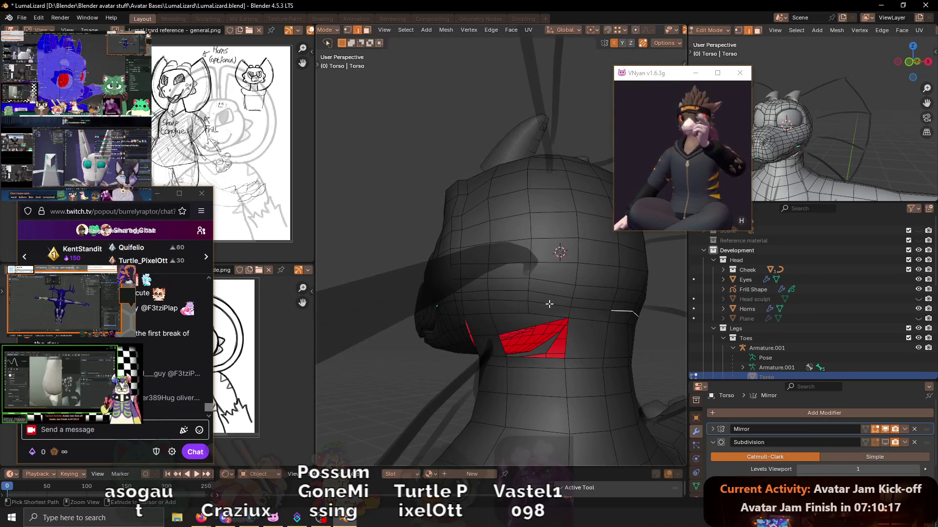
{"action": "left_click", "coordinate": [569, 299], "text": "ctrl"}
{"action": "key", "text": "ctrl+x"}
{"action": "mouse_move", "coordinate": [623, 306]}
{"action": "middle_mouse_down"}
{"action": "mouse_move", "coordinate": [592, 314]}
{"action": "mouse_move", "coordinate": [562, 298]}
{"action": "mouse_move", "coordinate": [527, 310]}
{"action": "middle_mouse_up"}
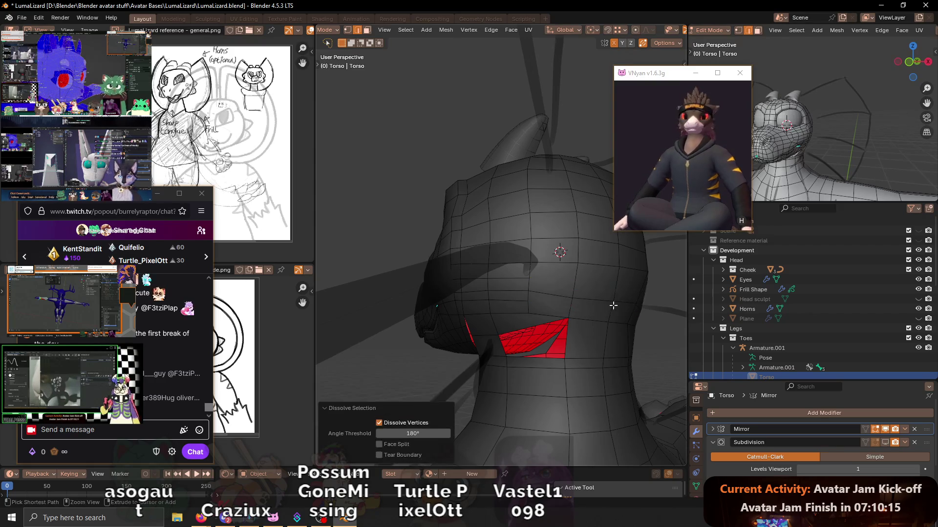
{"action": "left_click", "coordinate": [559, 307]}
{"action": "key", "text": "ctrl+x"}
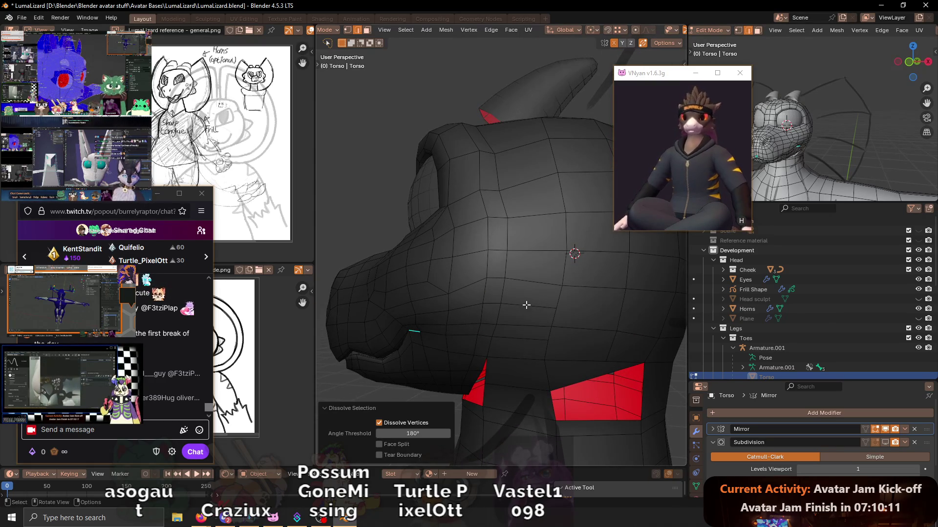
- Subdivide the selected edges on the side of the head
{"action": "left_click", "coordinate": [526, 305]}
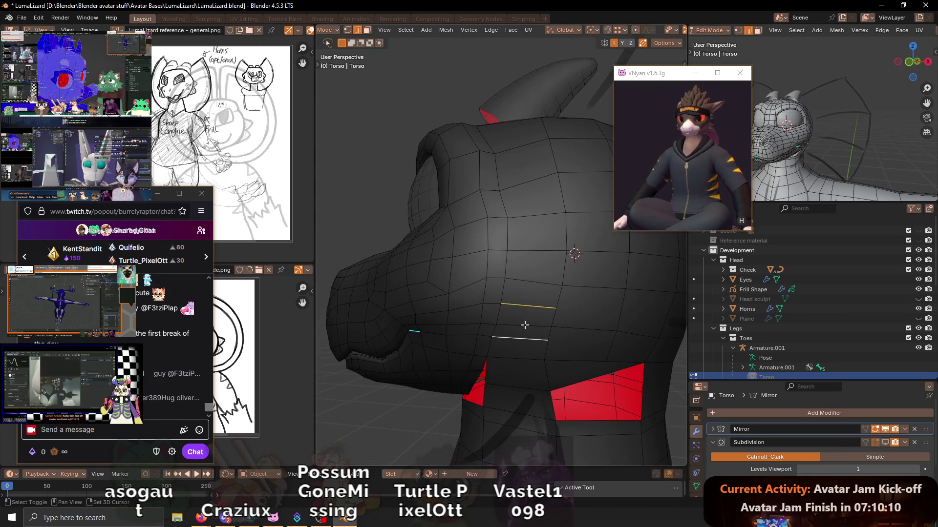
{"action": "left_click", "coordinate": [525, 324], "text": "shift"}
{"action": "key", "text": "ctrl+e"}
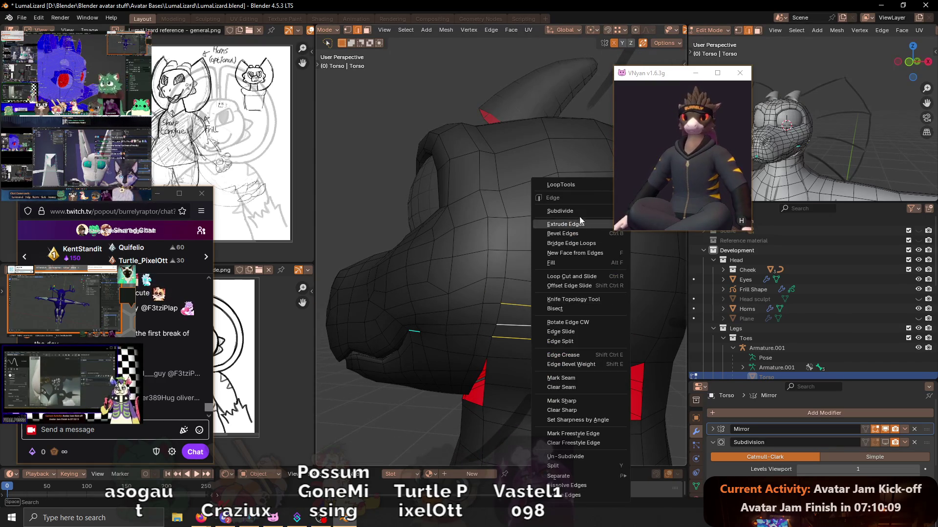
{"action": "left_click", "coordinate": [560, 211]}
{"action": "middle_click_drag", "start_coordinate": [561, 212], "coordinate": [505, 269]}
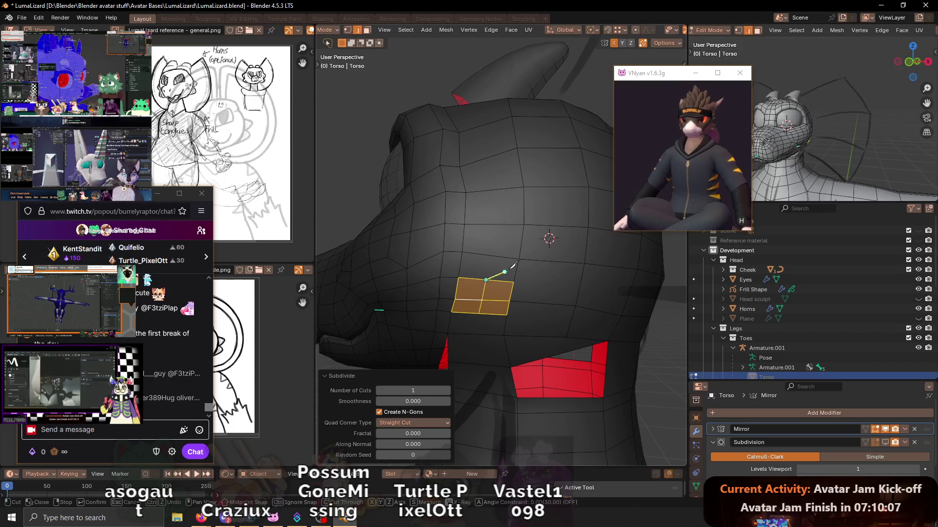
- Knife a cut below the subdivided faces, then dissolve the jaw-side faces into the surrounding mesh
{"action": "left_click_drag", "start_coordinate": [506, 269], "coordinate": [519, 259]}
{"action": "left_click", "coordinate": [485, 309]}
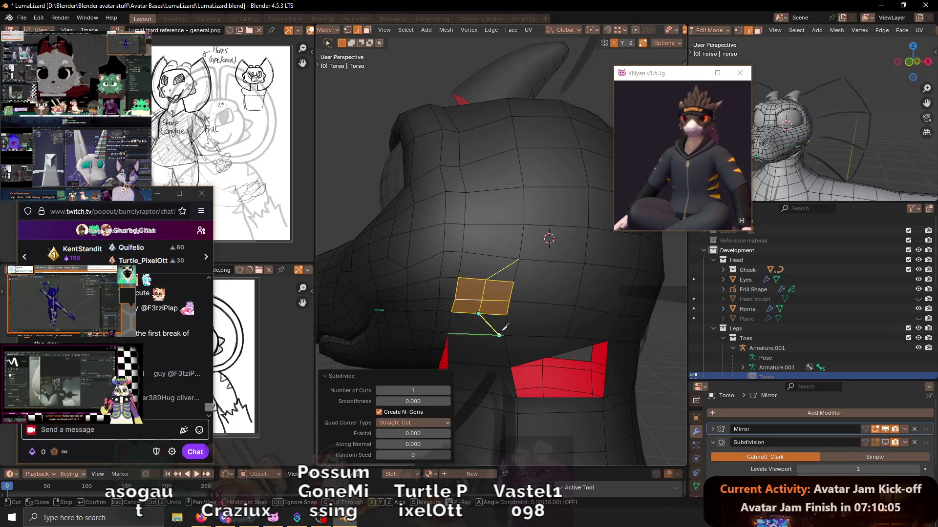
{"action": "left_click", "coordinate": [495, 327]}
{"action": "key", "text": "Return"}
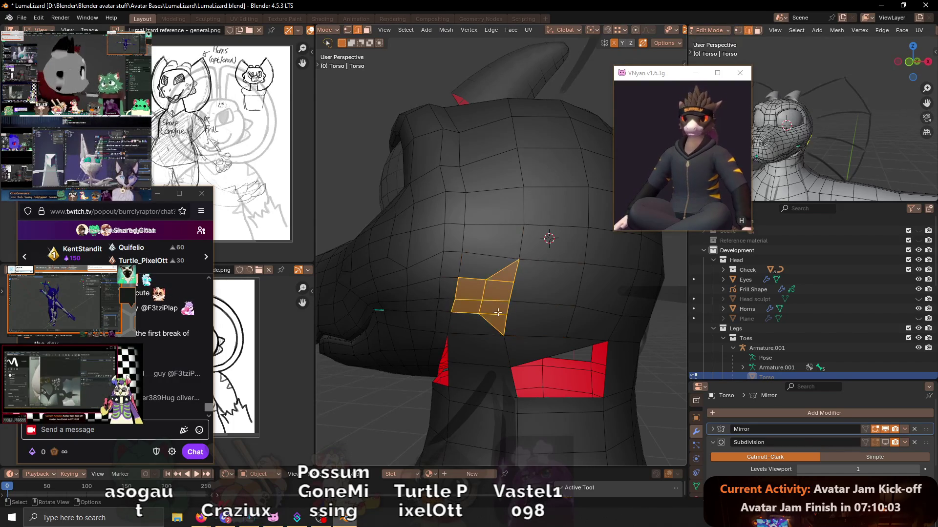
{"action": "key", "text": "ctrl+x"}
{"action": "mouse_move", "coordinate": [497, 312]}
{"action": "middle_mouse_down"}
{"action": "mouse_move", "coordinate": [511, 274]}
{"action": "mouse_move", "coordinate": [534, 273]}
{"action": "mouse_move", "coordinate": [501, 261]}
{"action": "mouse_move", "coordinate": [523, 265]}
{"action": "mouse_move", "coordinate": [505, 282]}
{"action": "mouse_move", "coordinate": [519, 279]}
{"action": "mouse_move", "coordinate": [528, 293]}
{"action": "mouse_move", "coordinate": [502, 307]}
{"action": "mouse_move", "coordinate": [495, 286]}
{"action": "middle_mouse_up"}
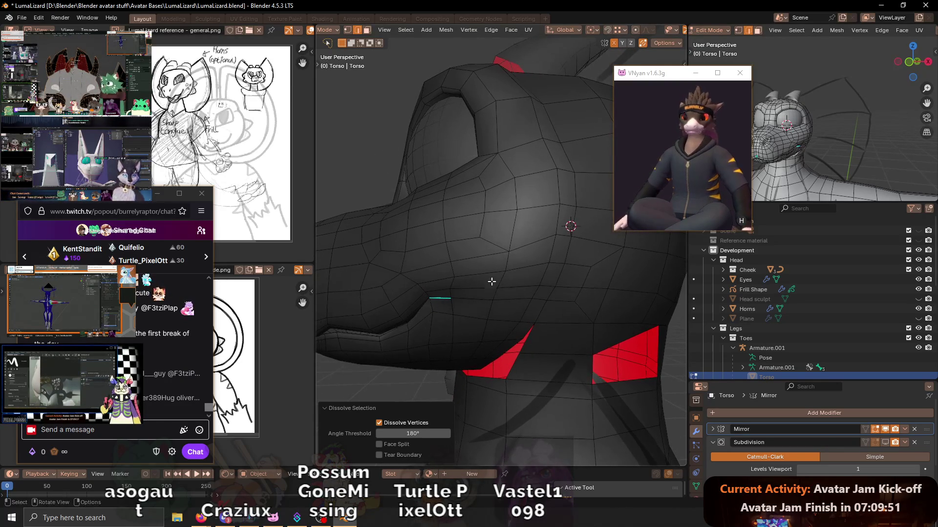
- Subdivide two sets of jaw edges via the right-click menu
{"action": "left_click", "coordinate": [489, 275]}
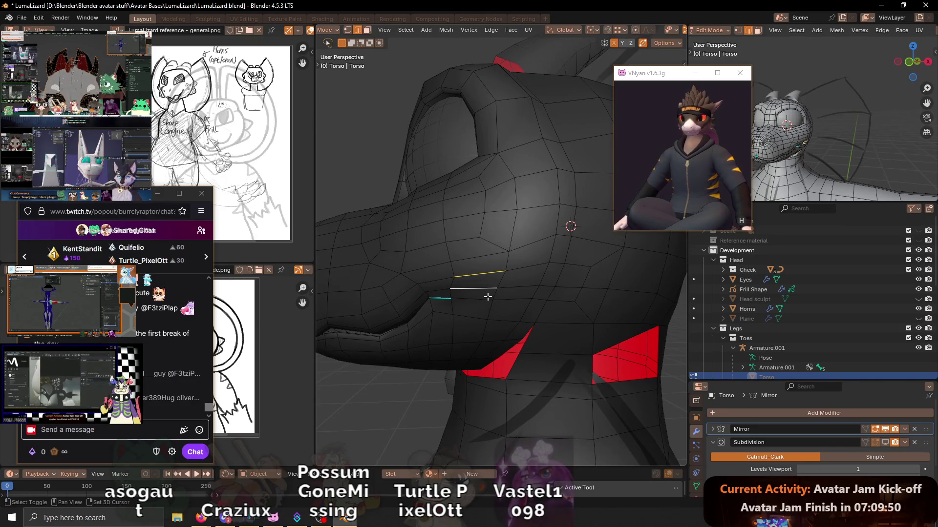
{"action": "left_click", "coordinate": [490, 297], "text": "shift"}
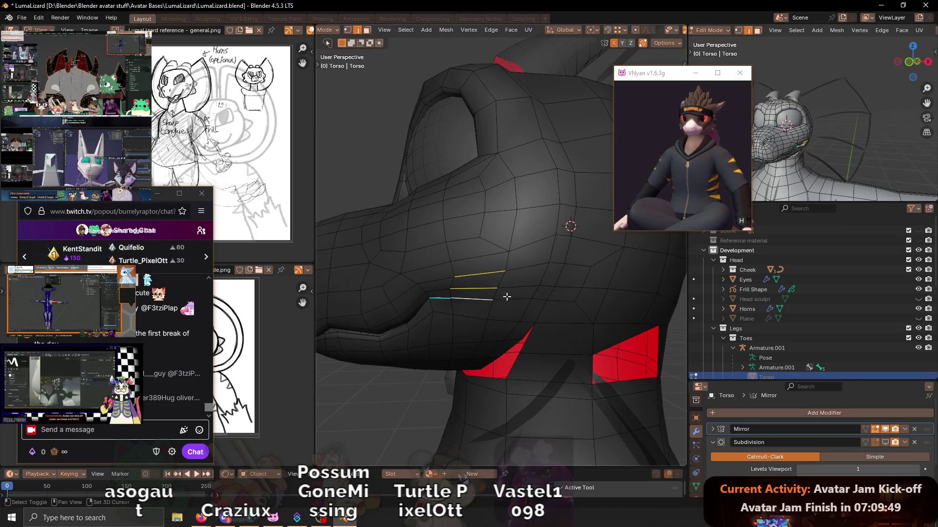
{"action": "right_click", "coordinate": [513, 297]}
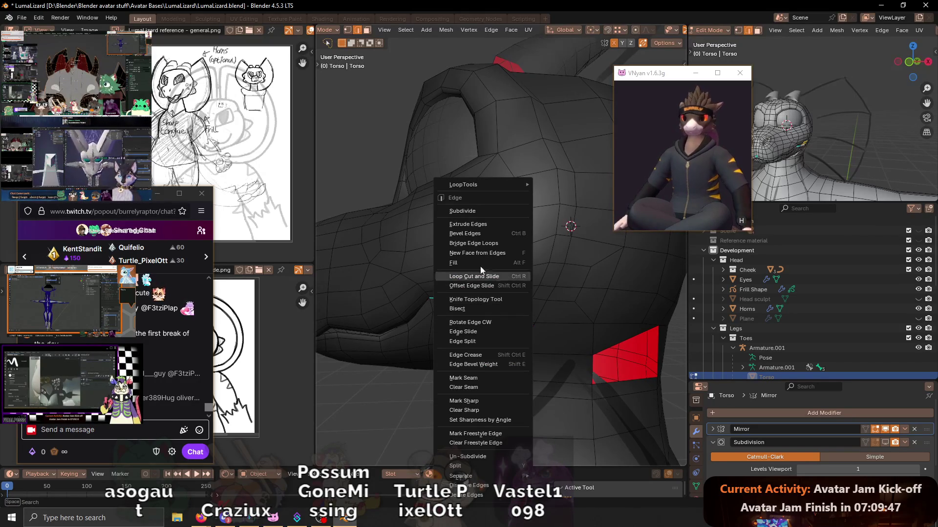
{"action": "left_click", "coordinate": [460, 209]}
{"action": "mouse_move", "coordinate": [469, 227]}
{"action": "middle_mouse_down"}
{"action": "mouse_move", "coordinate": [481, 241]}
{"action": "mouse_move", "coordinate": [483, 292]}
{"action": "middle_mouse_up"}
{"action": "left_click", "coordinate": [477, 247]}
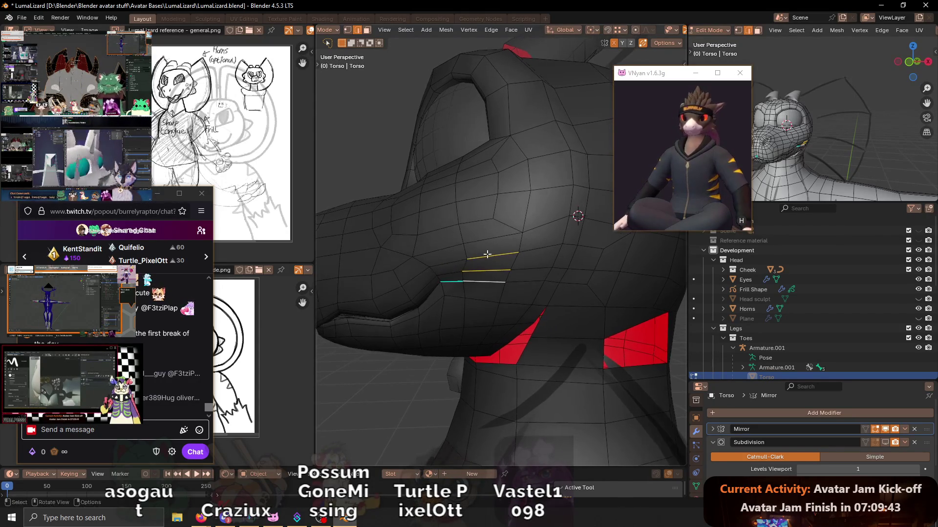
{"action": "left_click", "coordinate": [486, 295]}
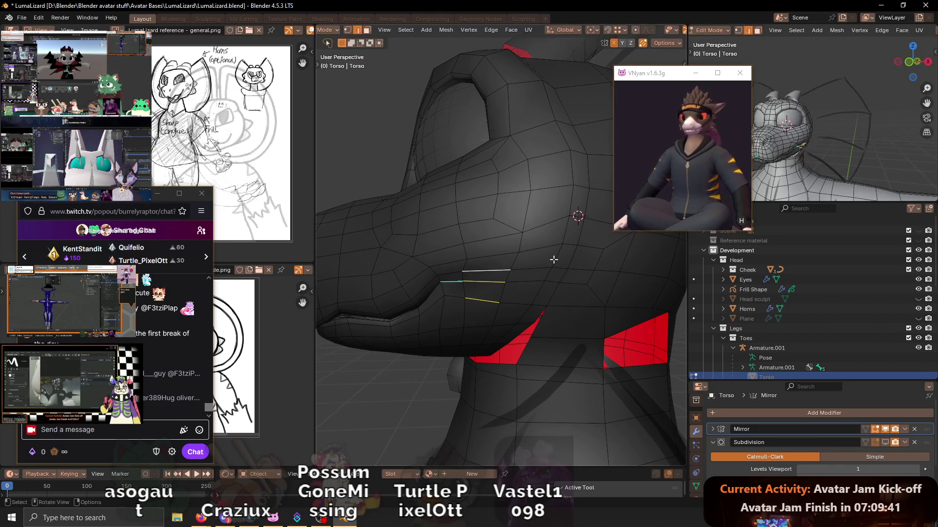
{"action": "right_click", "coordinate": [553, 217]}
{"action": "left_click", "coordinate": [549, 209]}
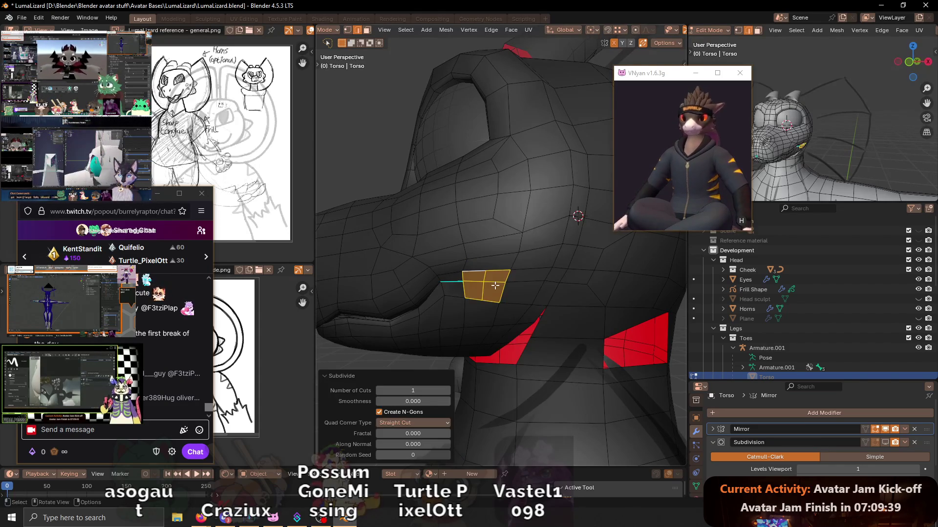
- Knife a new edge across the jaw faces, then slide an edge up one loop after an undone attempt
{"action": "key", "text": "k"}
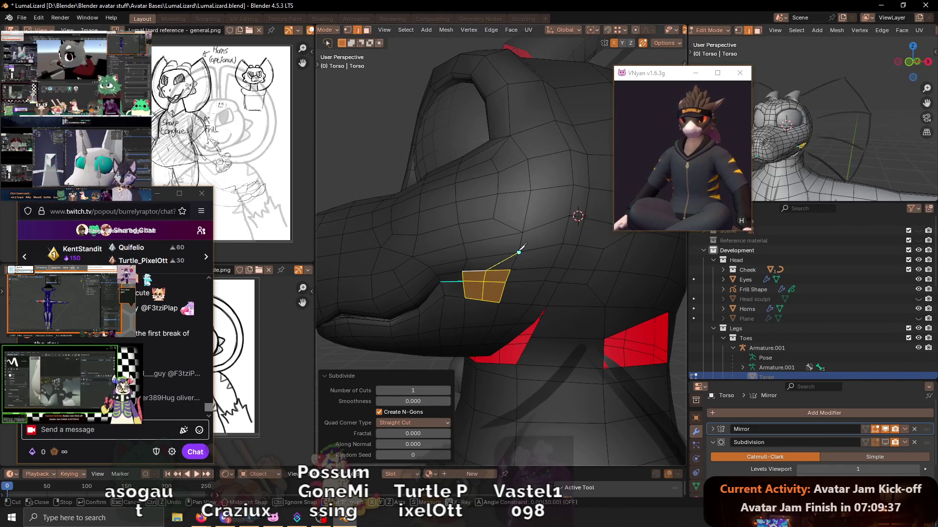
{"action": "key", "text": "Return"}
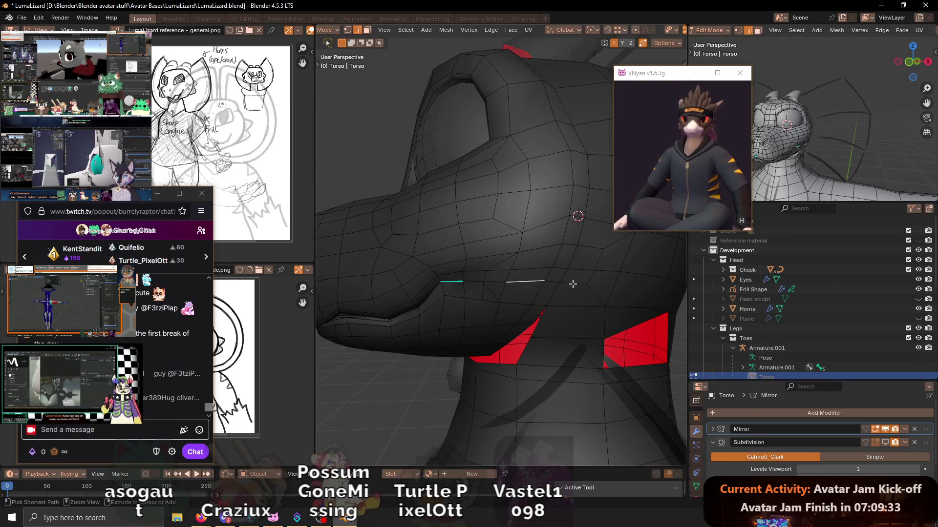
{"action": "key", "text": "g"}
{"action": "key", "text": "g"}
{"action": "left_click", "coordinate": [567, 336]}
{"action": "key", "text": "ctrl+z"}
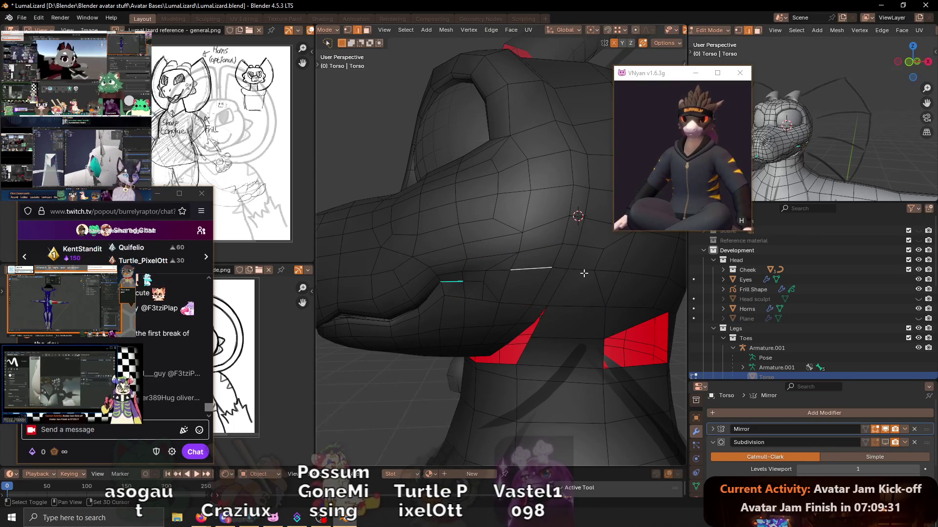
{"action": "key", "text": "g"}
{"action": "right_click", "coordinate": [587, 273]}
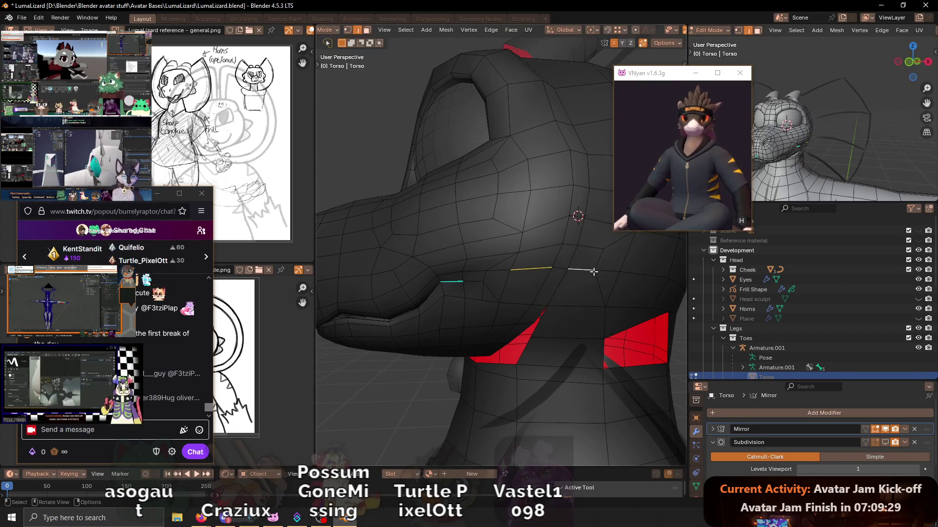
{"action": "key", "text": "g"}
{"action": "key", "text": "g"}
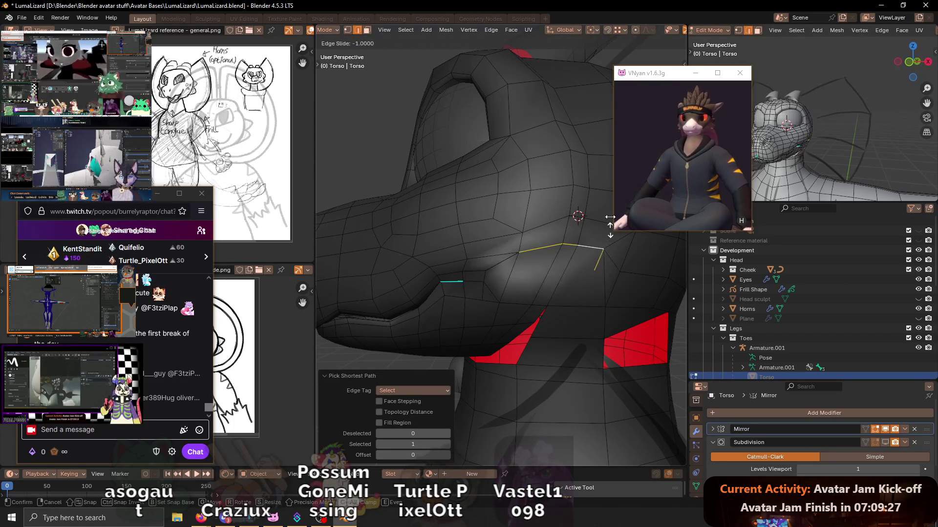
{"action": "left_click", "coordinate": [602, 228]}
- Slide an edge partway along, then slide a short jaw edge path into place
{"action": "middle_click_drag", "start_coordinate": [601, 228], "coordinate": [524, 244]}
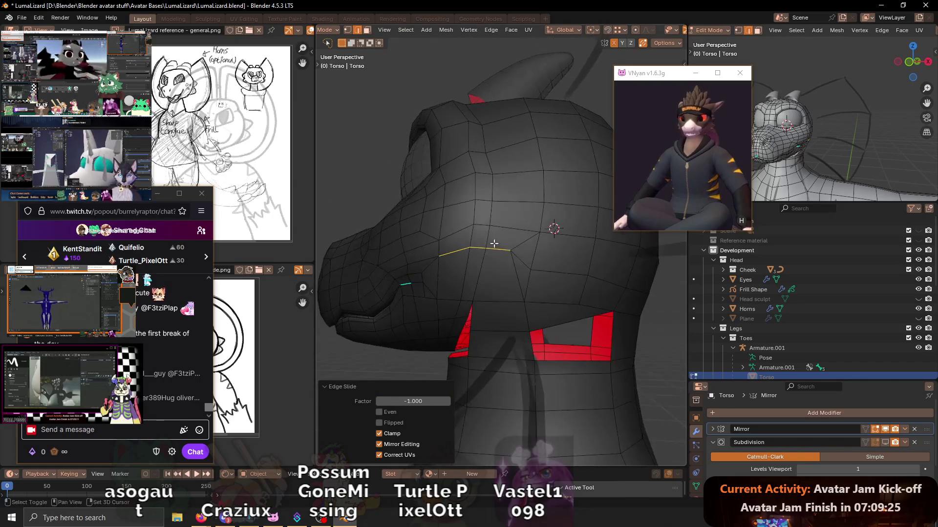
{"action": "key", "text": "g"}
{"action": "key", "text": "g"}
{"action": "left_click", "coordinate": [520, 252]}
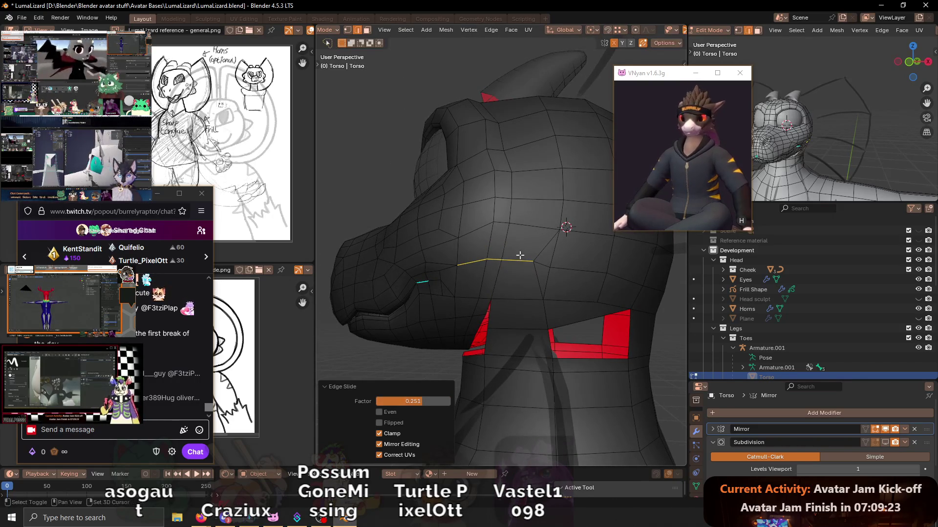
{"action": "middle_click_drag", "start_coordinate": [520, 253], "coordinate": [480, 317]}
{"action": "left_click", "coordinate": [473, 314]}
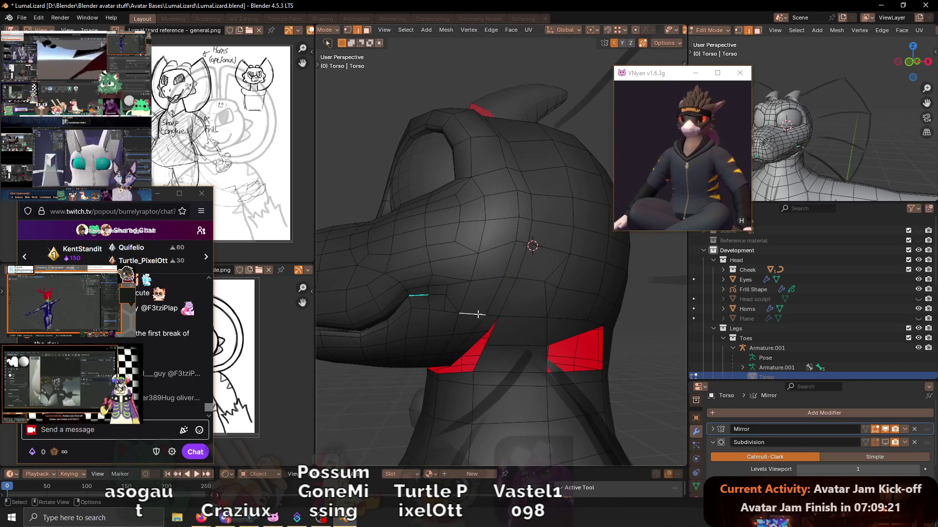
{"action": "left_click", "coordinate": [531, 316], "text": "ctrl"}
{"action": "key", "text": "g"}
{"action": "key", "text": "g"}
{"action": "left_click", "coordinate": [525, 312]}
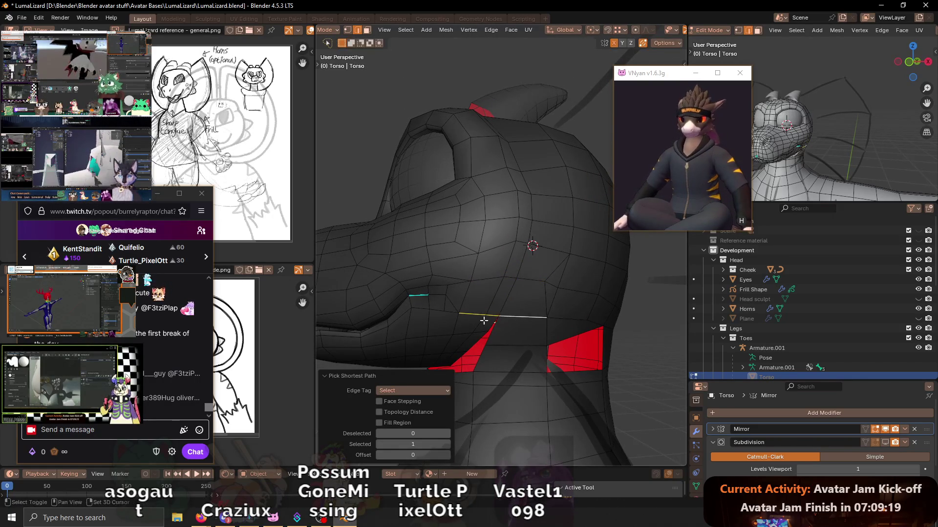
- Slide a jaw vertex fully along its edge and hide overlays to preview the smooth shape
{"action": "middle_click_drag", "start_coordinate": [525, 312], "coordinate": [464, 291]}
{"action": "left_click", "coordinate": [482, 293]}
{"action": "key", "text": "g"}
{"action": "key", "text": "g"}
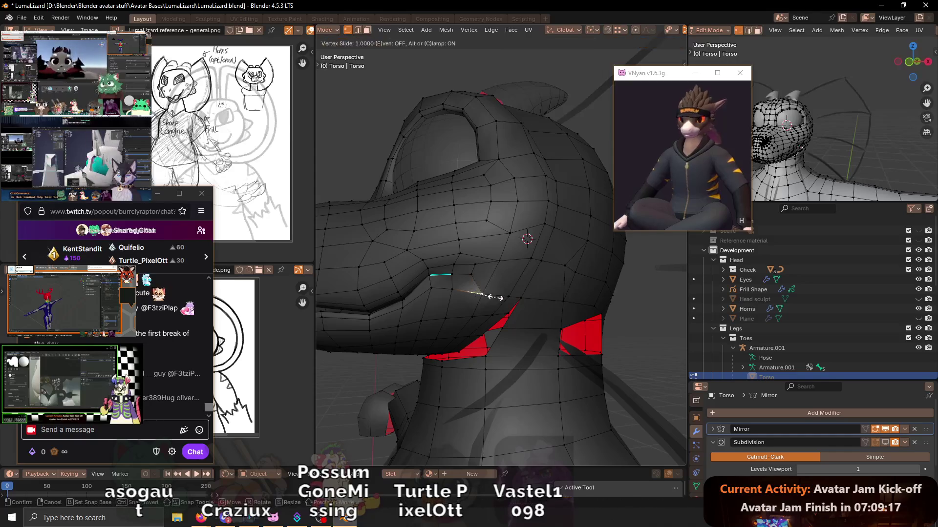
{"action": "left_click", "coordinate": [508, 299]}
{"action": "mouse_move", "coordinate": [508, 299]}
{"action": "middle_mouse_down"}
{"action": "mouse_move", "coordinate": [499, 298]}
{"action": "mouse_move", "coordinate": [515, 276]}
{"action": "mouse_move", "coordinate": [532, 300]}
{"action": "mouse_move", "coordinate": [554, 295]}
{"action": "mouse_move", "coordinate": [506, 291]}
{"action": "middle_mouse_up"}
{"action": "key", "text": "shift+alt+z"}
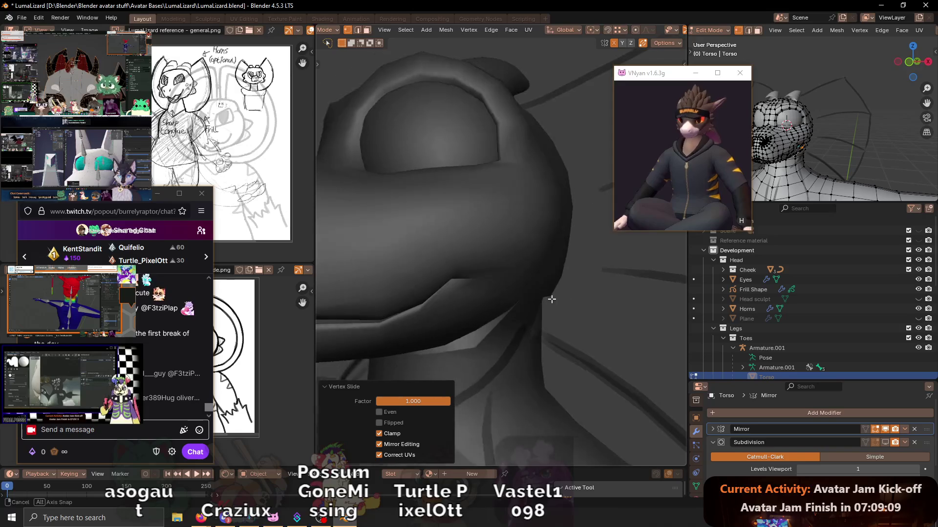
- Show overlays again, cancel a trial loop cut and select a jaw edge in edge mode
{"action": "key", "text": "shift+alt+z"}
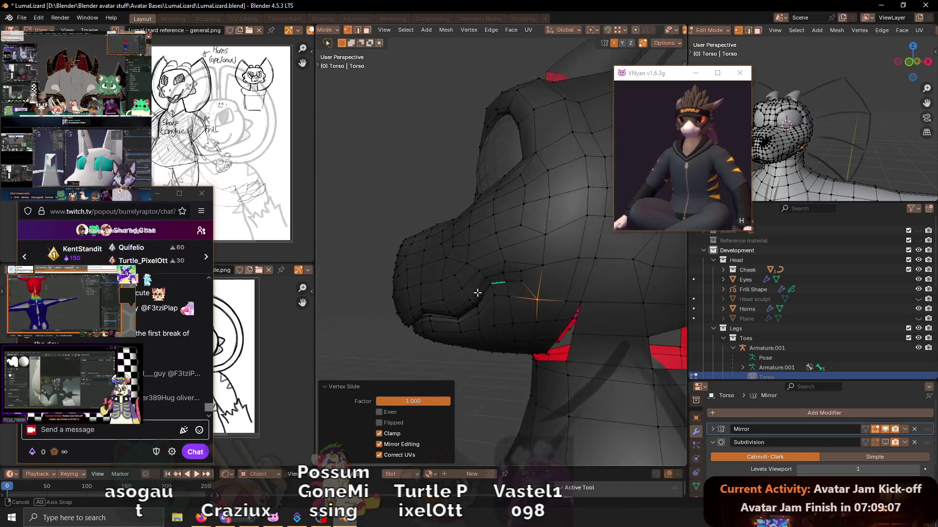
{"action": "middle_click_drag", "start_coordinate": [506, 291], "coordinate": [516, 285]}
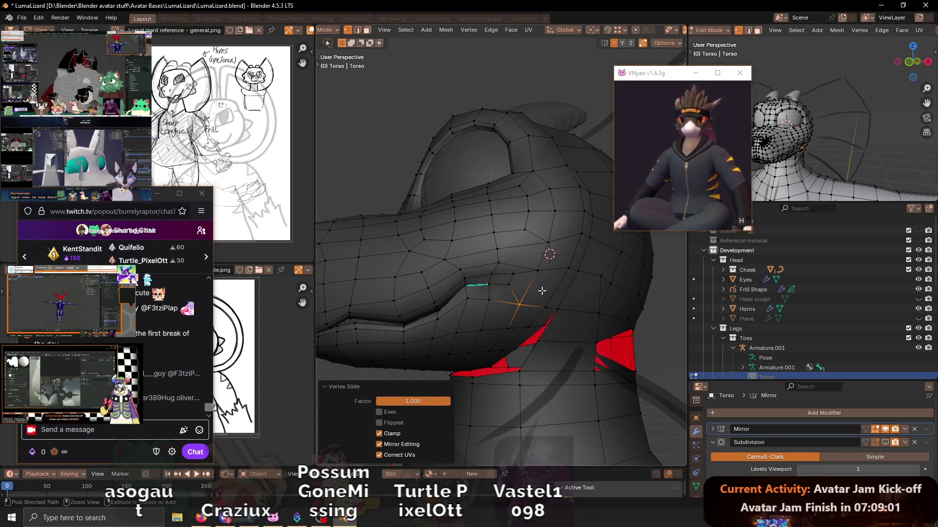
{"action": "key", "text": "ctrl+r"}
{"action": "key", "text": "Escape"}
{"action": "middle_click_drag", "start_coordinate": [515, 290], "coordinate": [502, 258]}
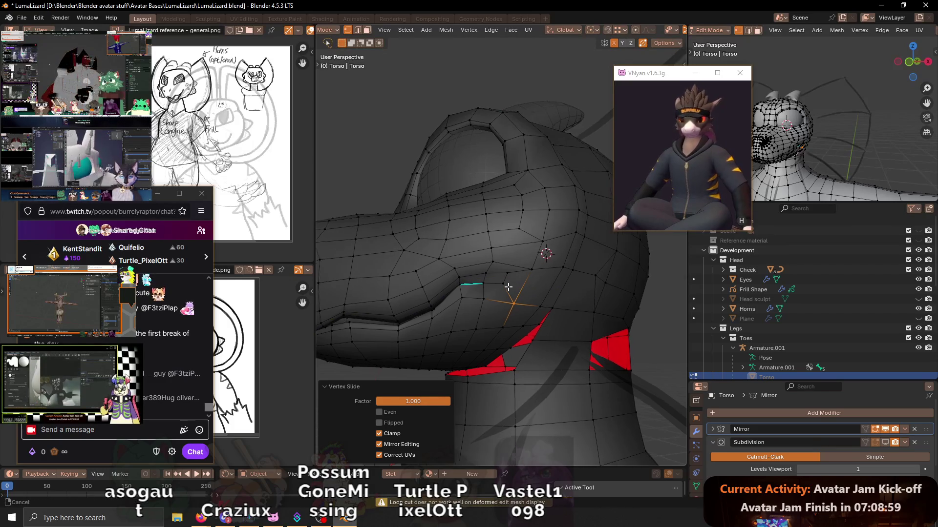
{"action": "key", "text": "2"}
{"action": "left_click", "coordinate": [506, 258]}
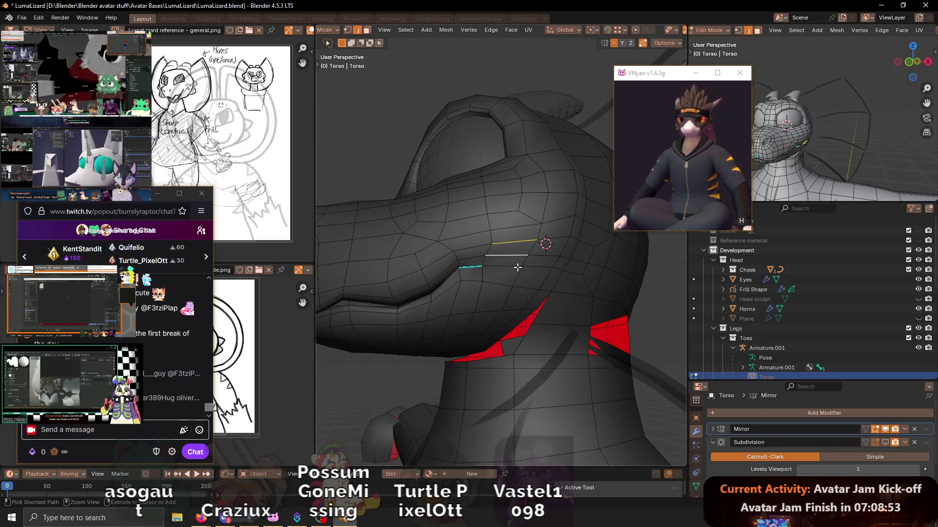
- Orbit around the head and neck from several angles and preview a loop cut on the neck
{"action": "middle_click_drag", "start_coordinate": [517, 268], "coordinate": [485, 282]}
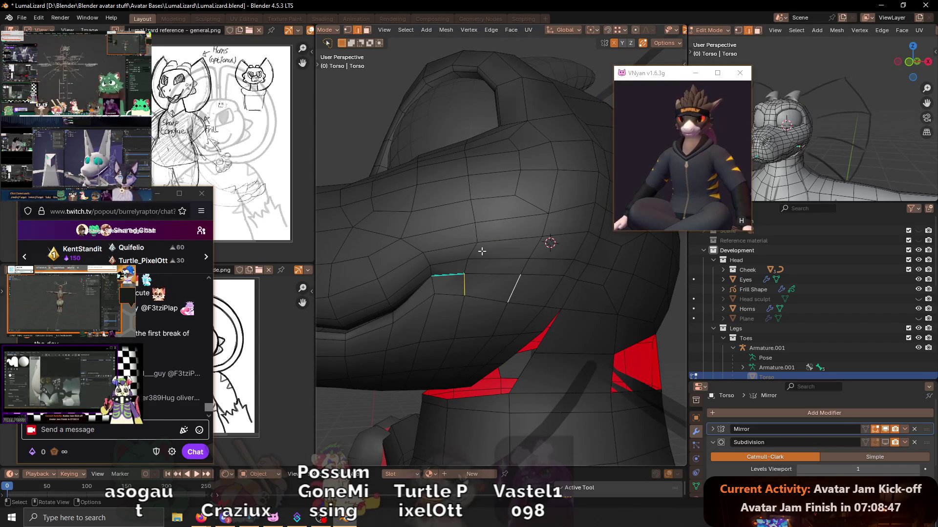
{"action": "middle_click_drag", "start_coordinate": [537, 257], "coordinate": [527, 254]}
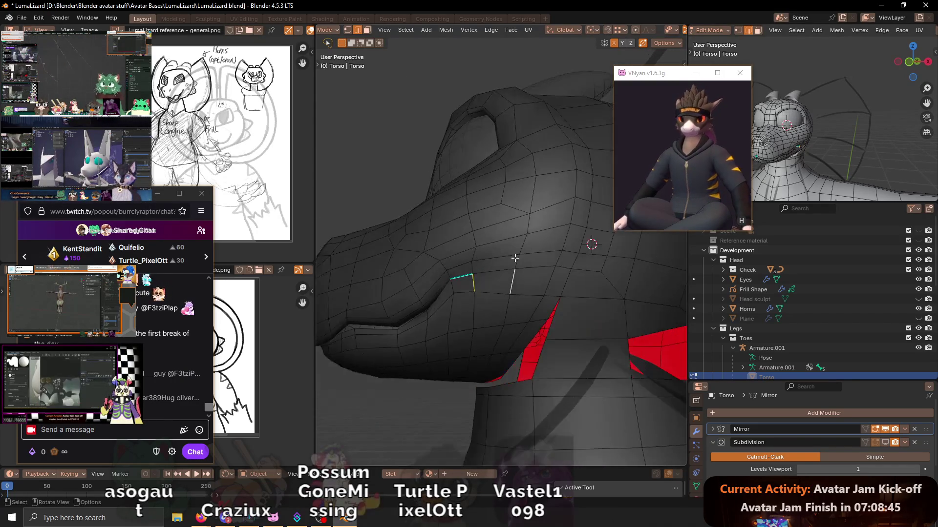
{"action": "middle_click_drag", "start_coordinate": [629, 283], "coordinate": [550, 297]}
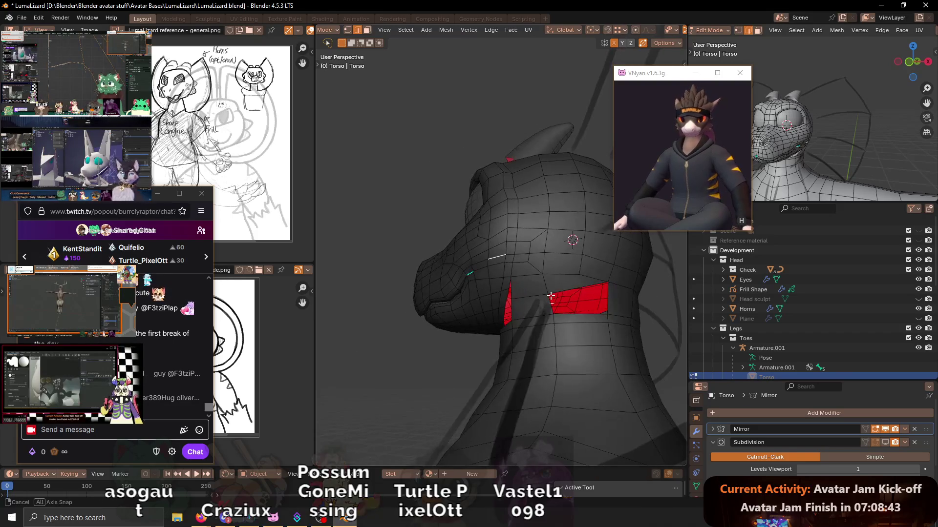
{"action": "middle_click_drag", "start_coordinate": [550, 259], "coordinate": [574, 240]}
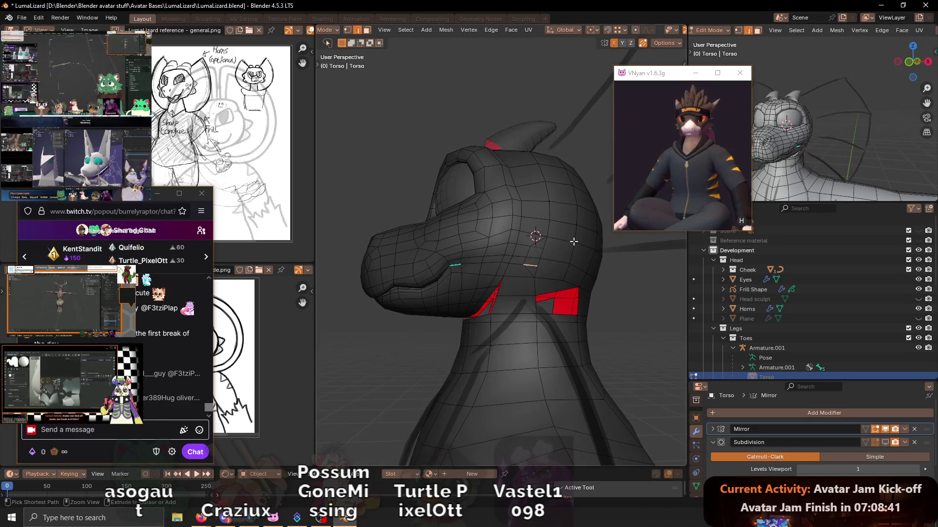
{"action": "key", "text": "ctrl+r"}
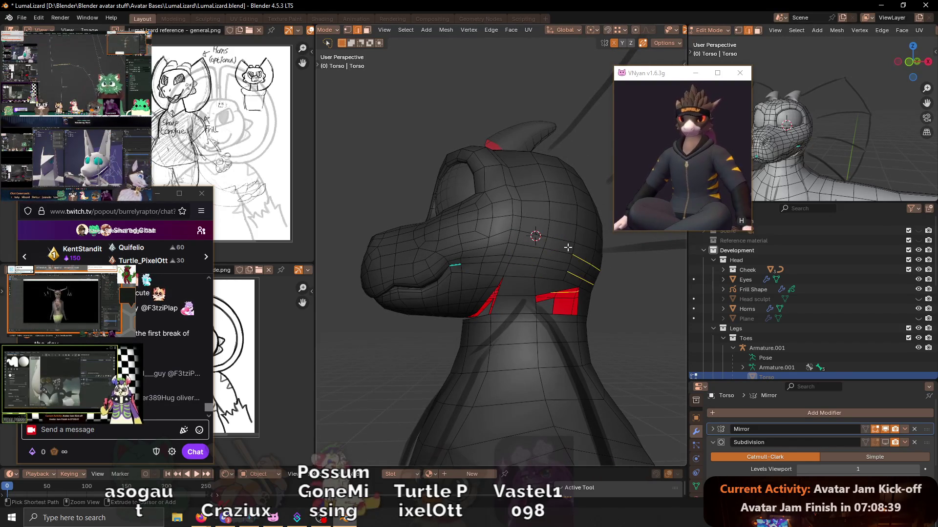
{"action": "scroll", "coordinate": [569, 247], "scroll_direction": "up", "scroll_amount": 4}
- Add a new edge loop on the head and subdivide a shortest edge path near the jaw
{"action": "mouse_move", "coordinate": [556, 253]}
{"action": "middle_mouse_down", "text": "shift"}
{"action": "mouse_move", "coordinate": [511, 247]}
{"action": "mouse_move", "coordinate": [475, 257]}
{"action": "mouse_move", "coordinate": [496, 227]}
{"action": "middle_mouse_up", "text": "shift"}
{"action": "scroll", "coordinate": [548, 254], "scroll_direction": "down", "scroll_amount": 3}
{"action": "scroll", "coordinate": [511, 247], "scroll_direction": "up", "scroll_amount": 3}
{"action": "key", "text": "ctrl+r"}
{"action": "left_click", "coordinate": [497, 227]}
{"action": "left_click", "coordinate": [458, 258]}
{"action": "mouse_move", "coordinate": [457, 258]}
{"action": "middle_mouse_down"}
{"action": "mouse_move", "coordinate": [591, 281]}
{"action": "mouse_move", "coordinate": [513, 256]}
{"action": "mouse_move", "coordinate": [414, 248]}
{"action": "mouse_move", "coordinate": [579, 275]}
{"action": "middle_mouse_up"}
{"action": "left_click", "coordinate": [601, 272], "text": "ctrl"}
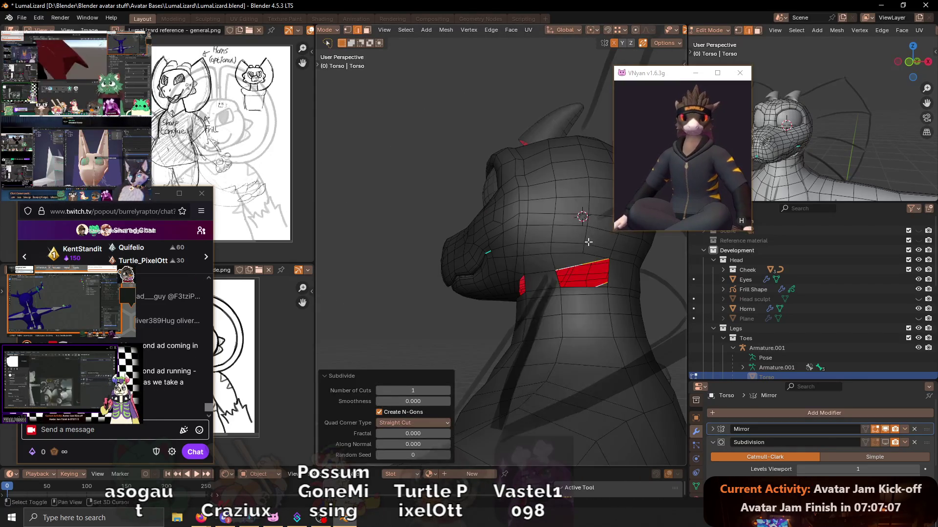
{"action": "right_click", "coordinate": [579, 275]}
{"action": "left_click", "coordinate": [579, 275]}
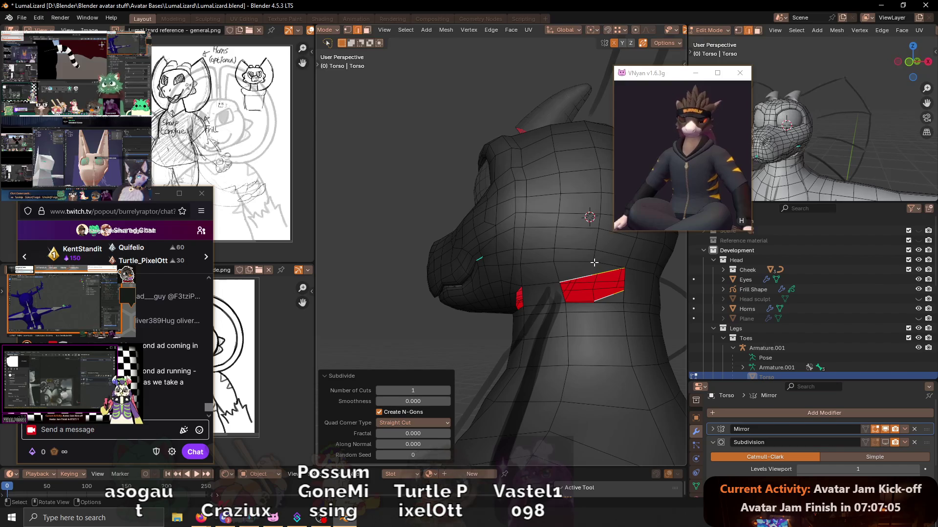
- Knife a cut across the faces below the jaw
{"action": "key", "text": "k"}
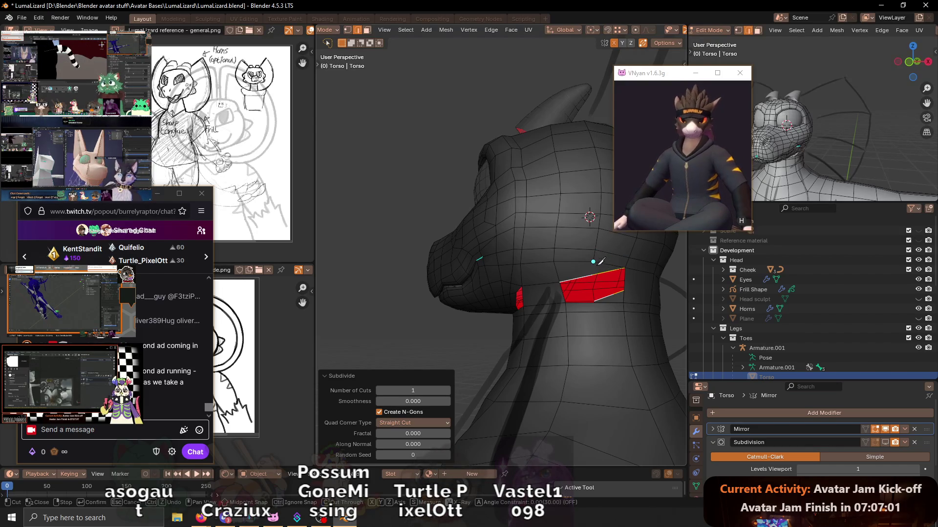
{"action": "left_click", "coordinate": [593, 261]}
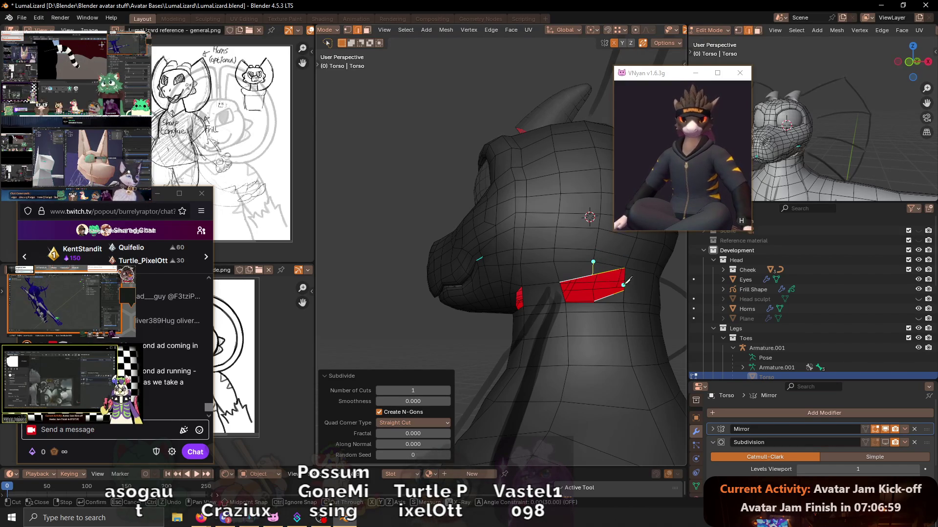
{"action": "key", "text": "Return"}
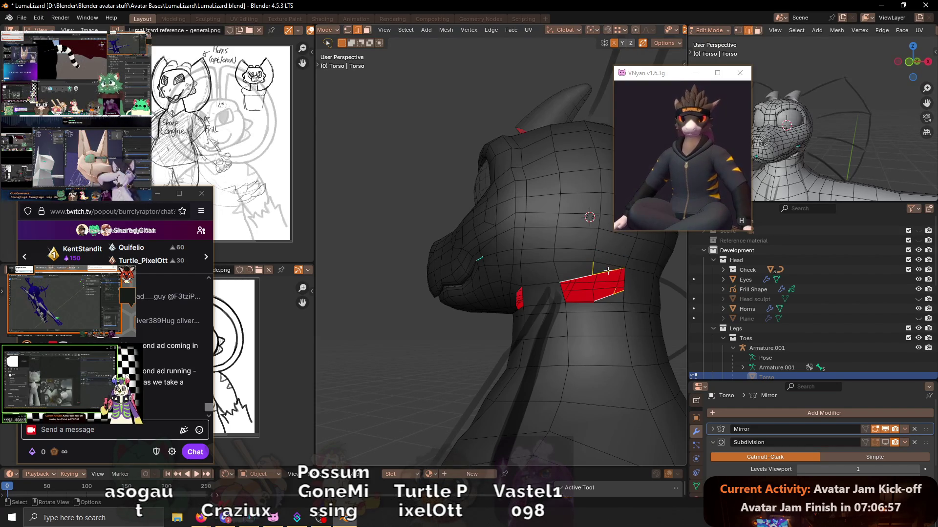
{"action": "middle_click_drag", "start_coordinate": [626, 279], "coordinate": [598, 274]}
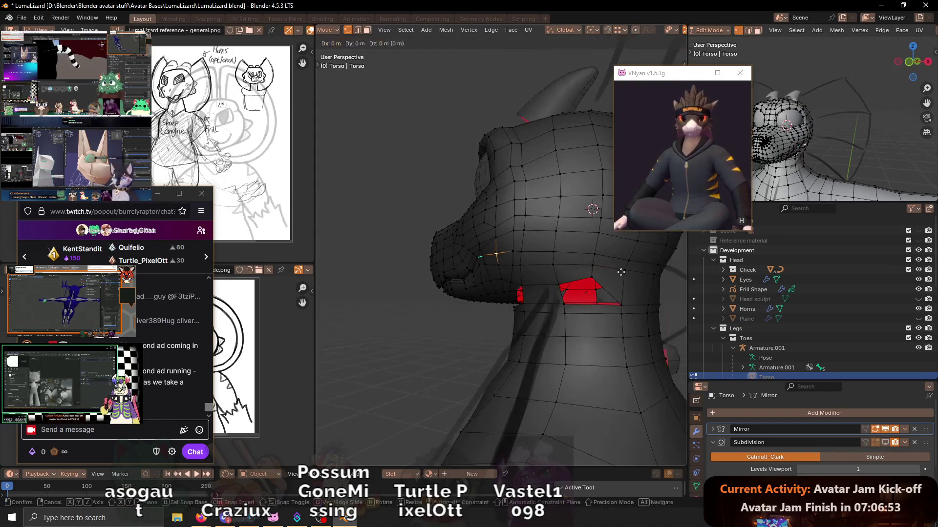
- Lower the selected neck faces slightly along Z, then delete them to open holes at the neck joint
{"action": "key", "text": "g"}
{"action": "key", "text": "z"}
{"action": "left_click", "coordinate": [604, 294]}
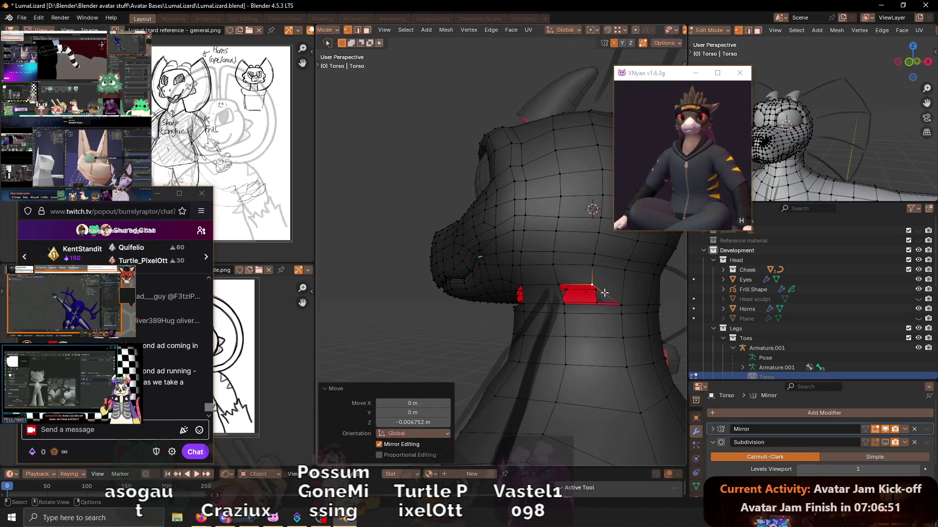
{"action": "mouse_move", "coordinate": [490, 261]}
{"action": "middle_mouse_down"}
{"action": "mouse_move", "coordinate": [618, 251]}
{"action": "mouse_move", "coordinate": [471, 251]}
{"action": "mouse_move", "coordinate": [504, 264]}
{"action": "mouse_move", "coordinate": [516, 231]}
{"action": "middle_mouse_up"}
{"action": "key", "text": "x"}
{"action": "key", "text": "f"}
- Edge-slide a path along the head and select a new area near the jaw
{"action": "left_click", "coordinate": [617, 251], "text": "ctrl"}
{"action": "key", "text": "g"}
{"action": "key", "text": "g"}
{"action": "left_click", "coordinate": [491, 260]}
{"action": "scroll", "coordinate": [504, 264], "scroll_direction": "up", "scroll_amount": 4}
{"action": "left_click", "coordinate": [517, 249]}
{"action": "right_click", "coordinate": [545, 256]}
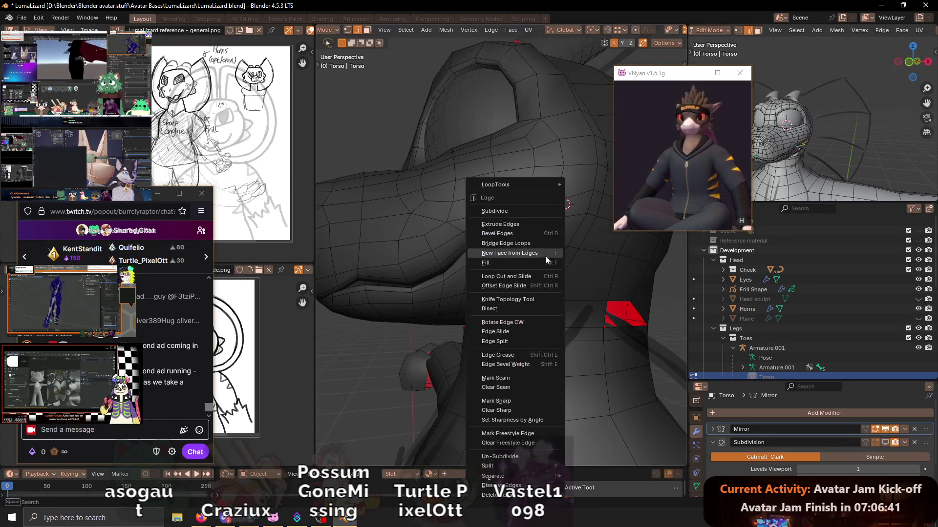
- Subdivide the jaw-corner edges and slide the mouth-corner vertex along its edge
{"action": "left_click", "coordinate": [535, 216]}
{"action": "left_click", "coordinate": [517, 238]}
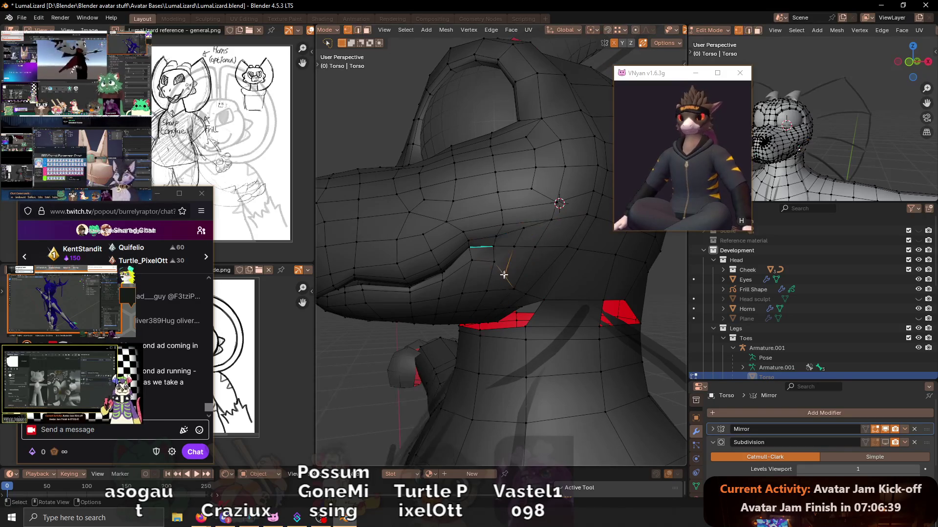
{"action": "key", "text": "g"}
{"action": "key", "text": "g"}
{"action": "left_click", "coordinate": [518, 236]}
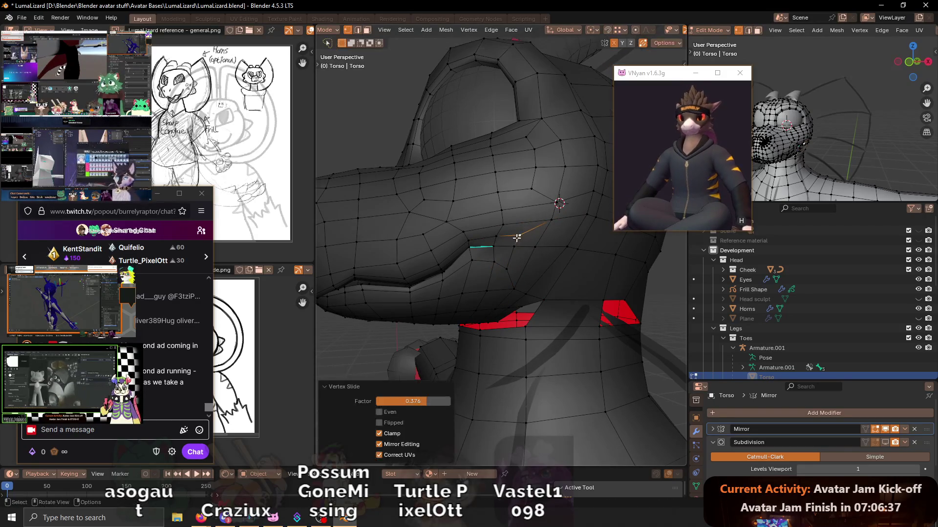
{"action": "scroll", "coordinate": [518, 234], "scroll_direction": "down", "scroll_amount": 3}
- Slide the jaw-corner vertex and then its edge along the jaw line
{"action": "left_click", "coordinate": [517, 234], "text": "alt"}
{"action": "mouse_move", "coordinate": [518, 235]}
{"action": "middle_mouse_down"}
{"action": "mouse_move", "coordinate": [569, 255]}
{"action": "mouse_move", "coordinate": [522, 267]}
{"action": "mouse_move", "coordinate": [505, 256]}
{"action": "mouse_move", "coordinate": [518, 268]}
{"action": "middle_mouse_up"}
{"action": "scroll", "coordinate": [513, 233], "scroll_direction": "up", "scroll_amount": 2}
{"action": "key", "text": "1"}
{"action": "left_click", "coordinate": [505, 256]}
{"action": "key", "text": "shift+v"}
{"action": "left_click", "coordinate": [504, 258]}
{"action": "key", "text": "g"}
{"action": "key", "text": "g"}
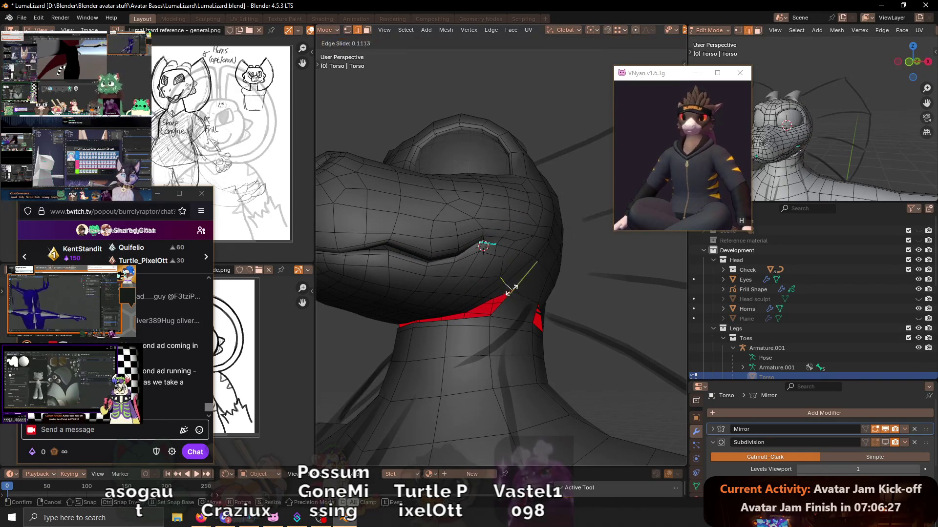
{"action": "left_click", "coordinate": [511, 285]}
- Slide the vertices beside the red neck hole into place from a front view
{"action": "mouse_move", "coordinate": [510, 284]}
{"action": "middle_mouse_down"}
{"action": "mouse_move", "coordinate": [512, 257]}
{"action": "mouse_move", "coordinate": [511, 269]}
{"action": "middle_mouse_up"}
{"action": "key", "text": "1"}
{"action": "left_click", "coordinate": [512, 268]}
{"action": "key", "text": "g"}
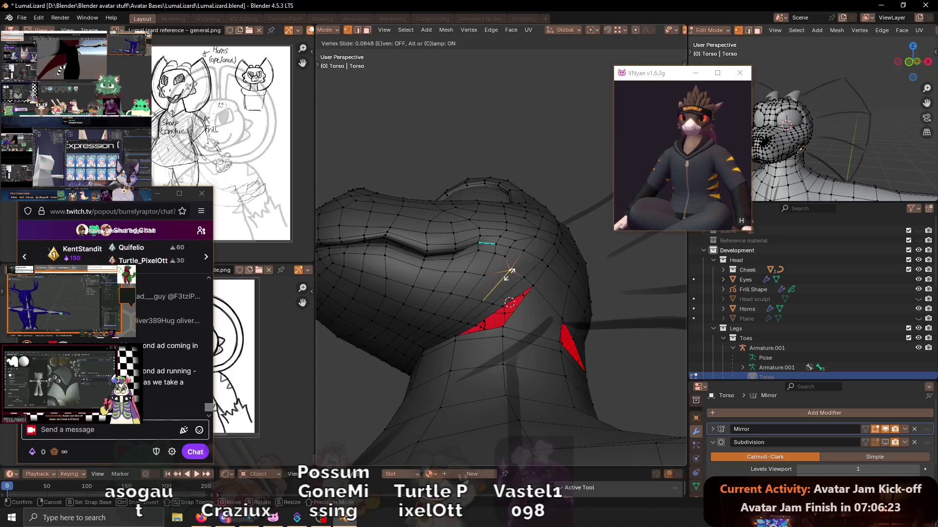
{"action": "left_click", "coordinate": [508, 272]}
{"action": "mouse_move", "coordinate": [499, 253]}
{"action": "middle_mouse_down"}
{"action": "mouse_move", "coordinate": [478, 272]}
{"action": "mouse_move", "coordinate": [480, 260]}
{"action": "mouse_move", "coordinate": [478, 289]}
{"action": "mouse_move", "coordinate": [516, 232]}
{"action": "middle_mouse_up"}
{"action": "key", "text": "g"}
{"action": "key", "text": "g"}
{"action": "left_click", "coordinate": [477, 262]}
{"action": "key", "text": "g"}
{"action": "key", "text": "g"}
{"action": "left_click", "coordinate": [477, 283]}
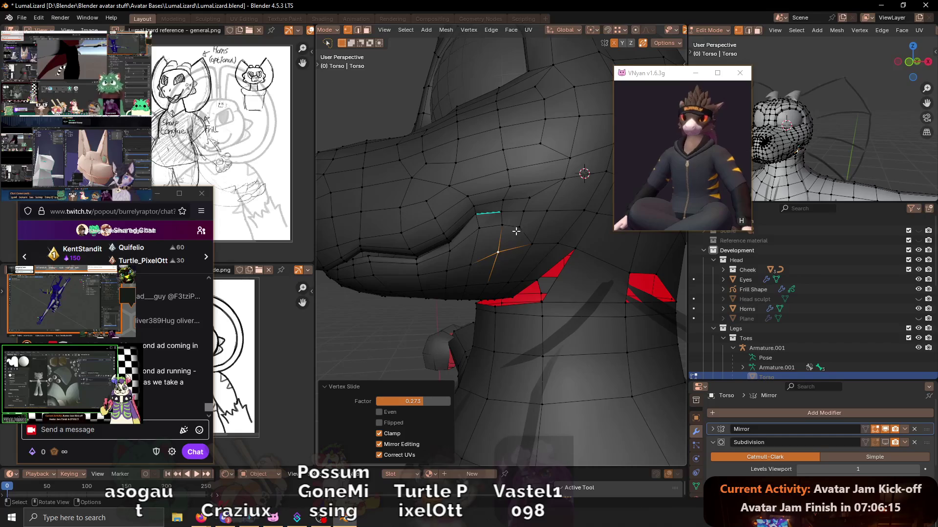
- Slide one more jaw vertex about a quarter along its edge and preview the head without overlays
{"action": "key", "text": "g"}
{"action": "key", "text": "g"}
{"action": "left_click", "coordinate": [516, 223]}
{"action": "key", "text": "g"}
{"action": "key", "text": "g"}
{"action": "left_click", "coordinate": [535, 241]}
{"action": "middle_click_drag", "start_coordinate": [535, 242], "coordinate": [555, 239]}
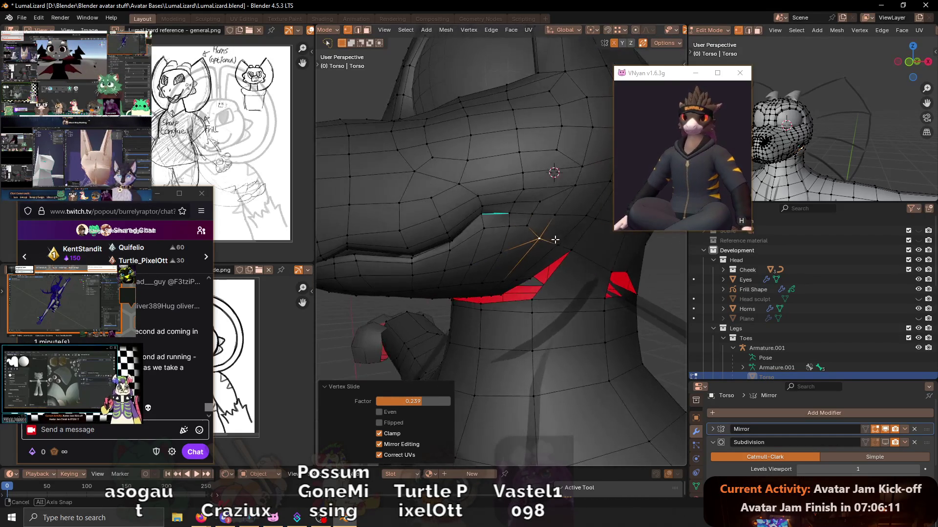
{"action": "key", "text": "shift+alt+z"}
{"action": "mouse_move", "coordinate": [549, 196]}
{"action": "middle_mouse_down"}
{"action": "mouse_move", "coordinate": [621, 190]}
{"action": "mouse_move", "coordinate": [515, 229]}
{"action": "middle_mouse_up"}
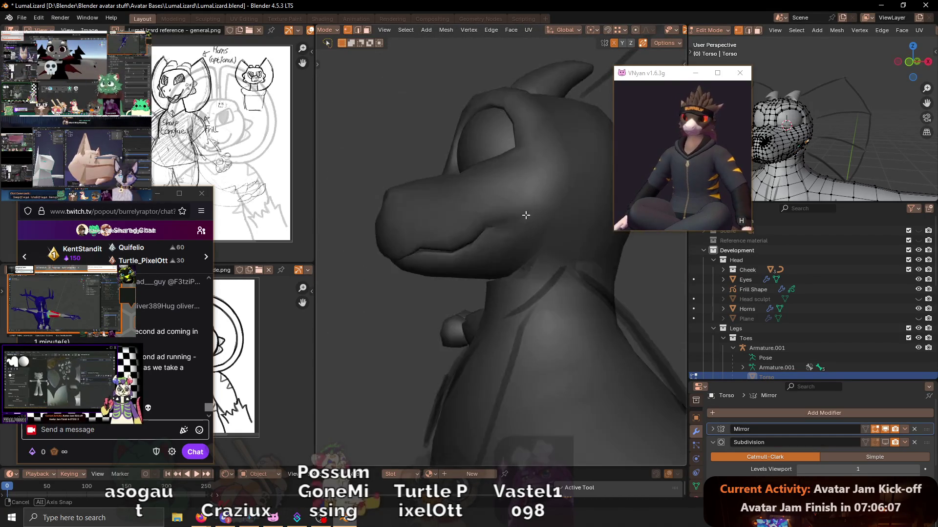
- Review the head in Object Mode and collapse the Subdivision modifier panel
{"action": "key", "text": "Tab"}
{"action": "key", "text": "shift+alt+z"}
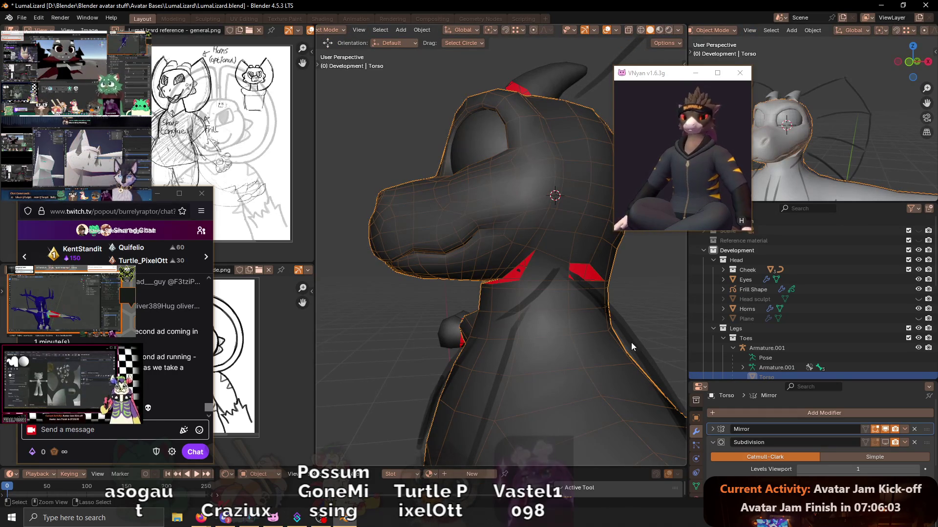
{"action": "left_click", "coordinate": [885, 438]}
{"action": "mouse_move", "coordinate": [478, 242]}
{"action": "middle_mouse_down"}
{"action": "mouse_move", "coordinate": [504, 247]}
{"action": "mouse_move", "coordinate": [410, 240]}
{"action": "mouse_move", "coordinate": [461, 254]}
{"action": "middle_mouse_up"}
{"action": "key", "text": "shift+alt+z"}
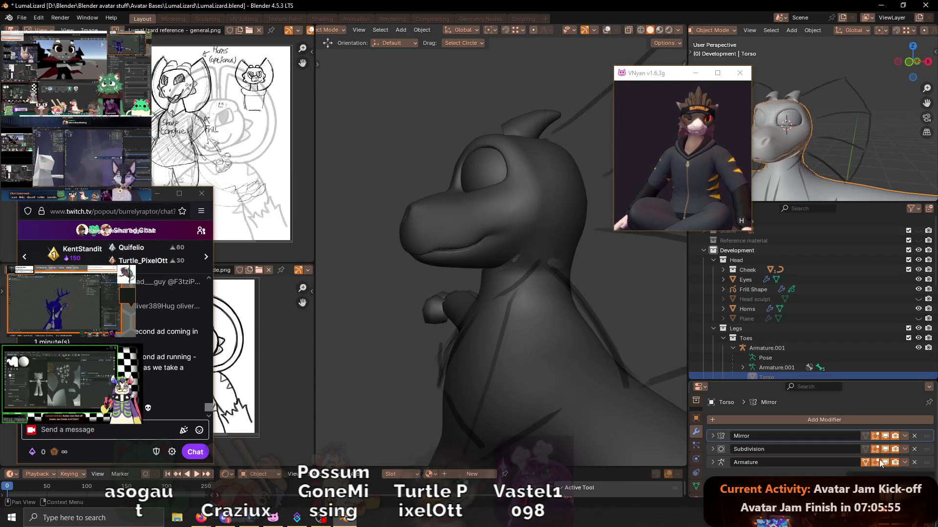
- Disable the Subdivision modifier's edit-mode display and return to Edit Mode in edge select
{"action": "left_click", "coordinate": [884, 450]}
{"action": "scroll", "coordinate": [452, 276], "scroll_direction": "up", "scroll_amount": 3}
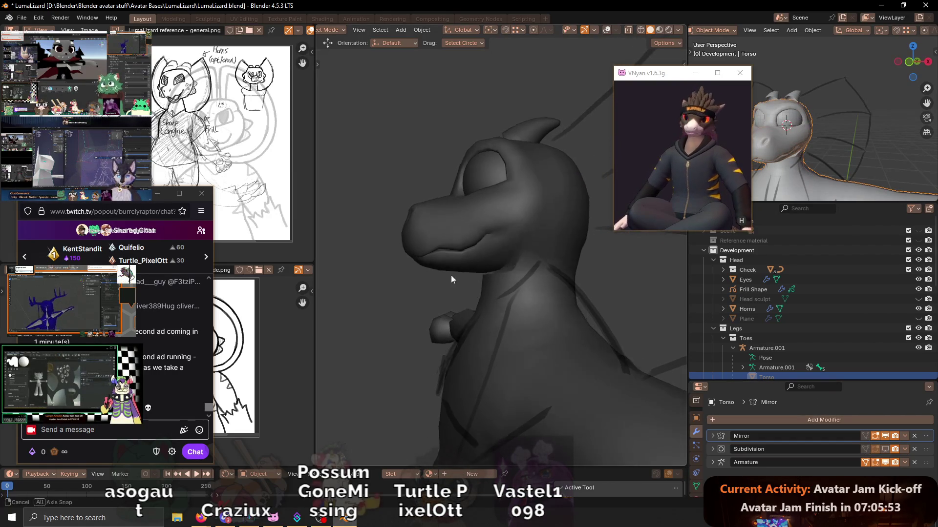
{"action": "key", "text": "shift+alt+z"}
{"action": "mouse_move", "coordinate": [513, 252]}
{"action": "middle_mouse_down"}
{"action": "mouse_move", "coordinate": [522, 285]}
{"action": "mouse_move", "coordinate": [515, 266]}
{"action": "mouse_move", "coordinate": [499, 266]}
{"action": "mouse_move", "coordinate": [517, 286]}
{"action": "middle_mouse_up"}
{"action": "key", "text": "Tab"}
{"action": "key", "text": "2"}
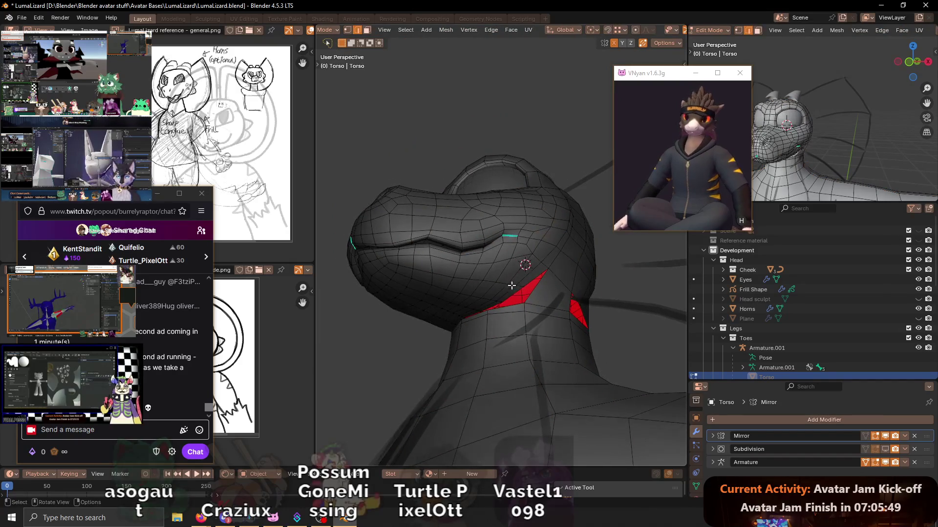
- Slide an edge and two vertices around the red neck hole to even the jaw line
{"action": "key", "text": "g"}
{"action": "key", "text": "g"}
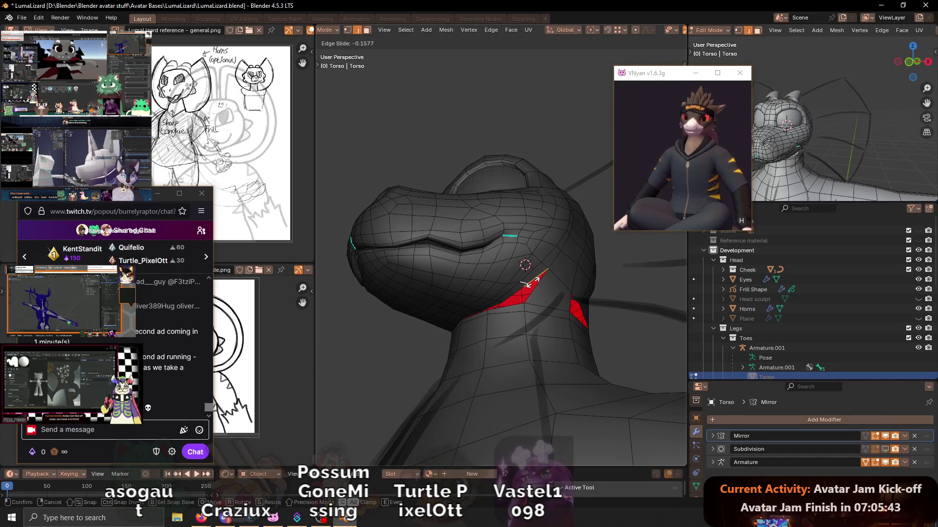
{"action": "left_click", "coordinate": [535, 280]}
{"action": "key", "text": "1"}
{"action": "mouse_move", "coordinate": [535, 280]}
{"action": "middle_mouse_down"}
{"action": "mouse_move", "coordinate": [513, 301]}
{"action": "mouse_move", "coordinate": [489, 259]}
{"action": "mouse_move", "coordinate": [500, 257]}
{"action": "mouse_move", "coordinate": [478, 295]}
{"action": "mouse_move", "coordinate": [609, 259]}
{"action": "mouse_move", "coordinate": [519, 237]}
{"action": "mouse_move", "coordinate": [519, 259]}
{"action": "middle_mouse_up"}
{"action": "key", "text": "g"}
{"action": "key", "text": "g"}
{"action": "left_click", "coordinate": [517, 295]}
{"action": "key", "text": "g"}
{"action": "key", "text": "g"}
{"action": "left_click", "coordinate": [500, 256]}
- Slide another hole vertex, then select the vertical edge ring on the neck's back
{"action": "left_click", "coordinate": [556, 270]}
{"action": "key", "text": "g"}
{"action": "key", "text": "g"}
{"action": "left_click", "coordinate": [577, 261]}
{"action": "key", "text": "2"}
{"action": "left_click", "coordinate": [513, 251], "text": "alt+shift"}
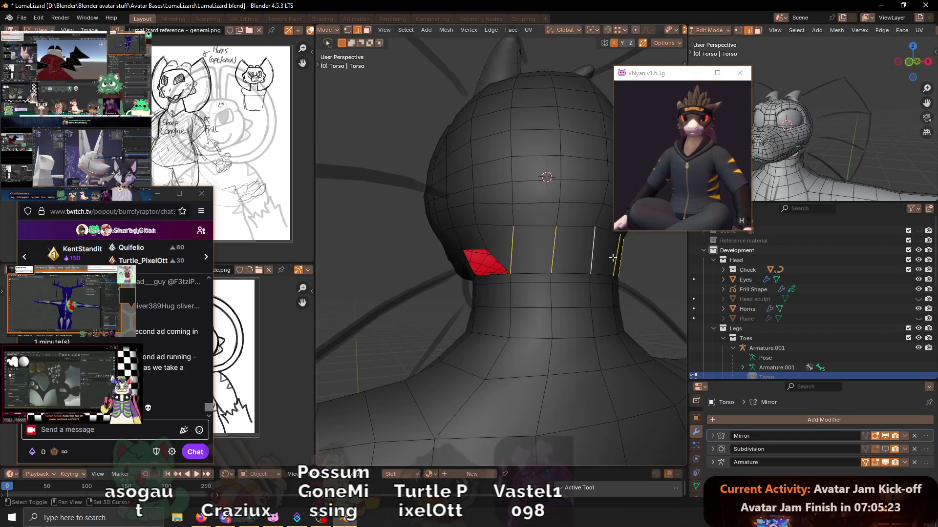
- Subdivide the back-of-neck faces and add a knife cut across them
{"action": "key", "text": "ctrl+e"}
{"action": "left_click", "coordinate": [581, 211]}
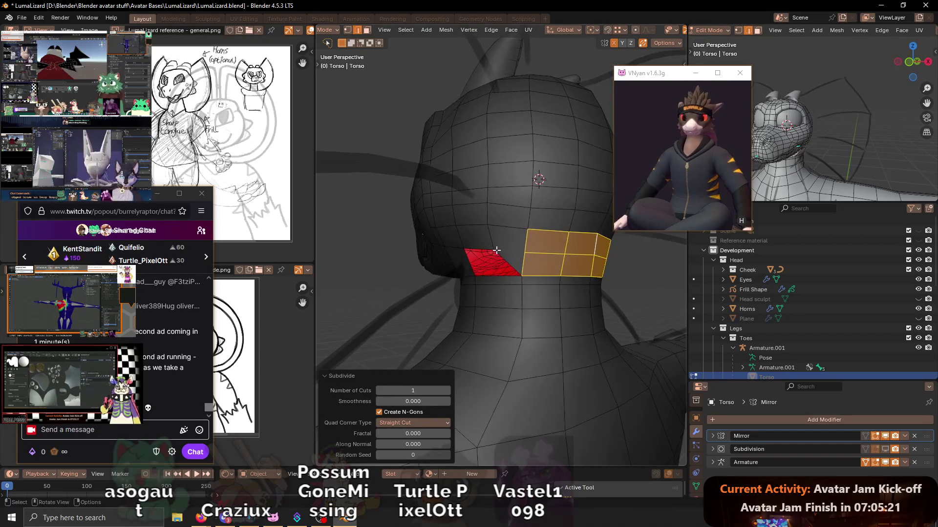
{"action": "key", "text": "k"}
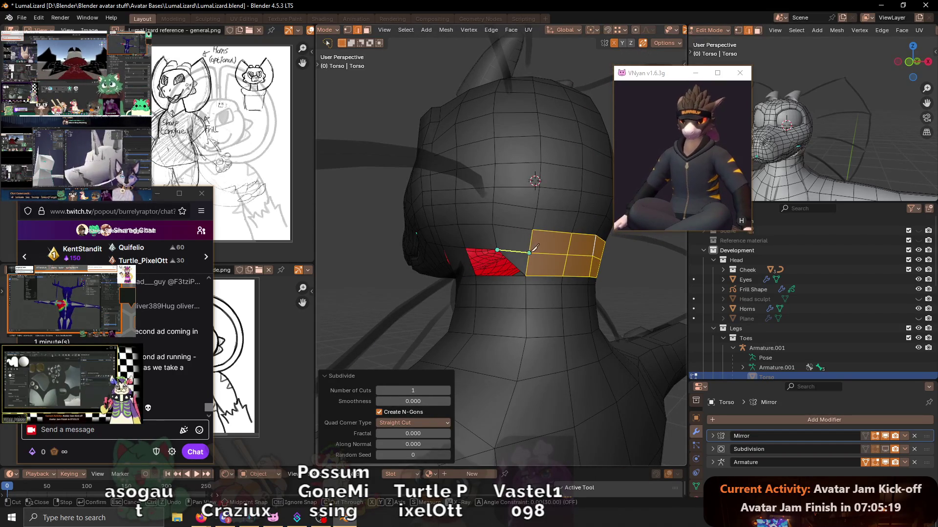
{"action": "key", "text": "Return"}
- Delete a ring of neck faces and start animation playback to inspect the gap
{"action": "mouse_move", "coordinate": [533, 250]}
{"action": "middle_mouse_down"}
{"action": "mouse_move", "coordinate": [513, 264]}
{"action": "mouse_move", "coordinate": [551, 275]}
{"action": "middle_mouse_up"}
{"action": "left_click", "coordinate": [542, 265], "text": "alt"}
{"action": "key", "text": "x"}
{"action": "left_click", "coordinate": [628, 301]}
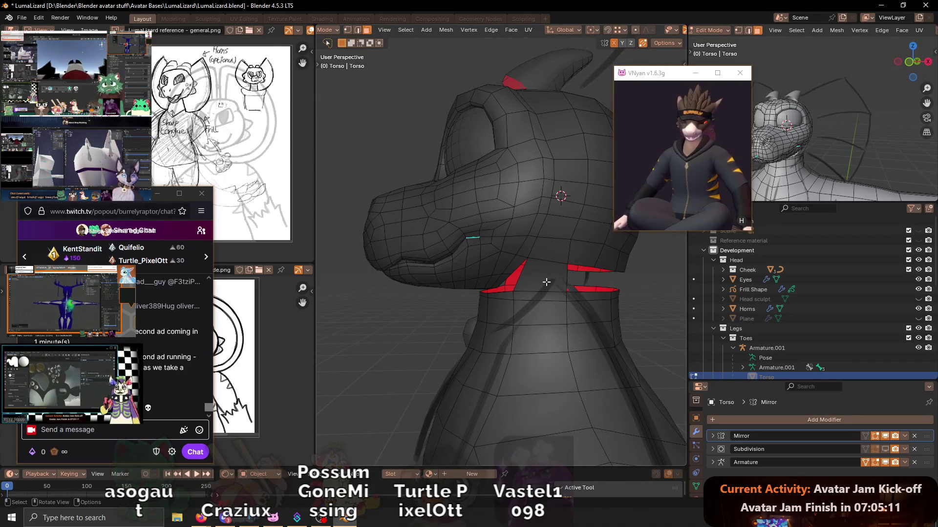
{"action": "key", "text": "space"}
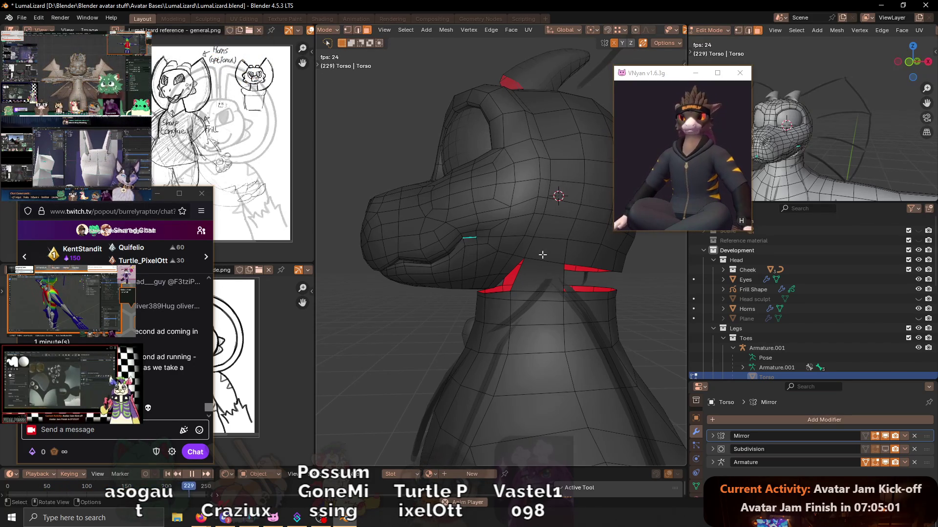
{"action": "middle_click_drag", "start_coordinate": [615, 260], "coordinate": [592, 271]}
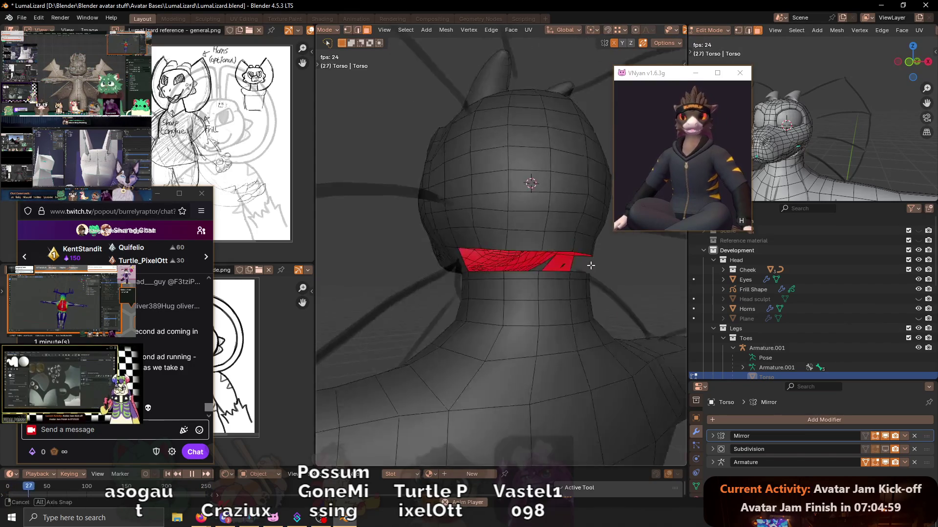
{"action": "middle_click_drag", "start_coordinate": [593, 271], "coordinate": [542, 243]}
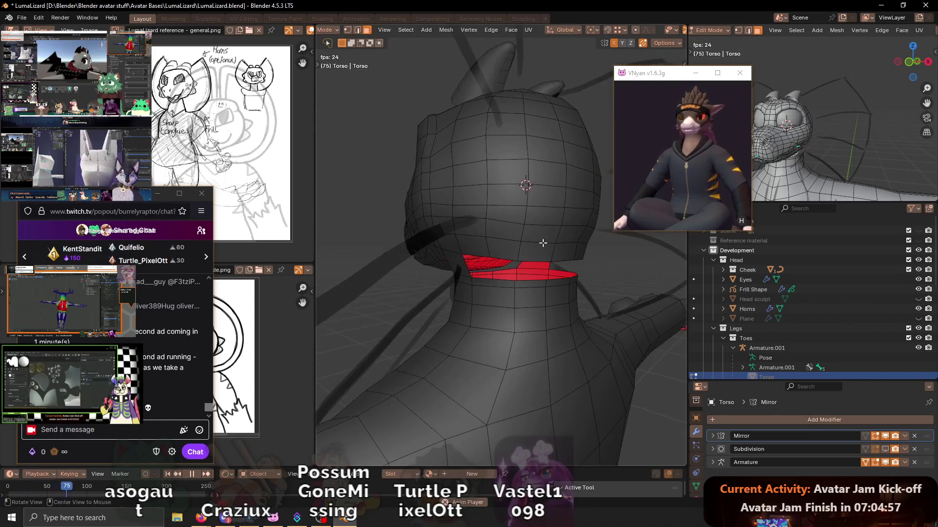
- Slide a vertex near the jaw, stop playback and check the neck from several angles
{"action": "key", "text": "shift+v"}
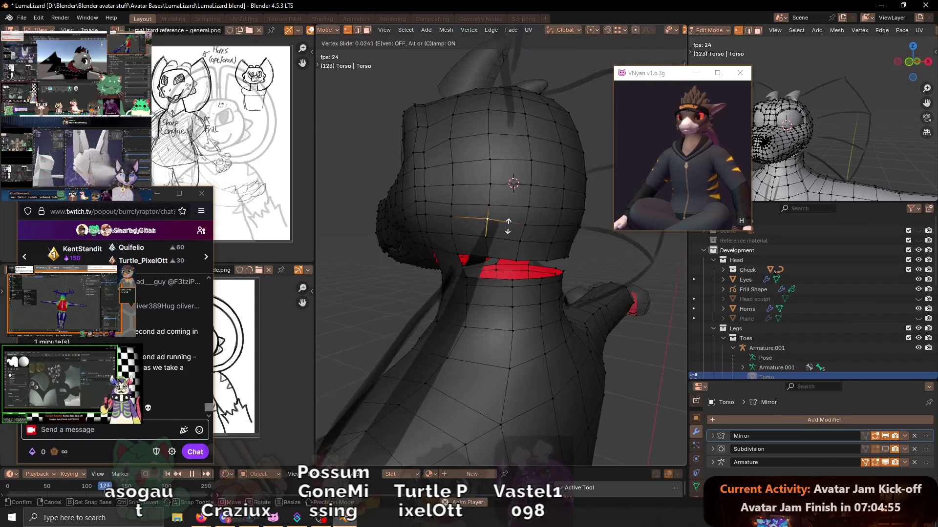
{"action": "left_click", "coordinate": [508, 227]}
{"action": "middle_click_drag", "start_coordinate": [508, 227], "coordinate": [564, 256]}
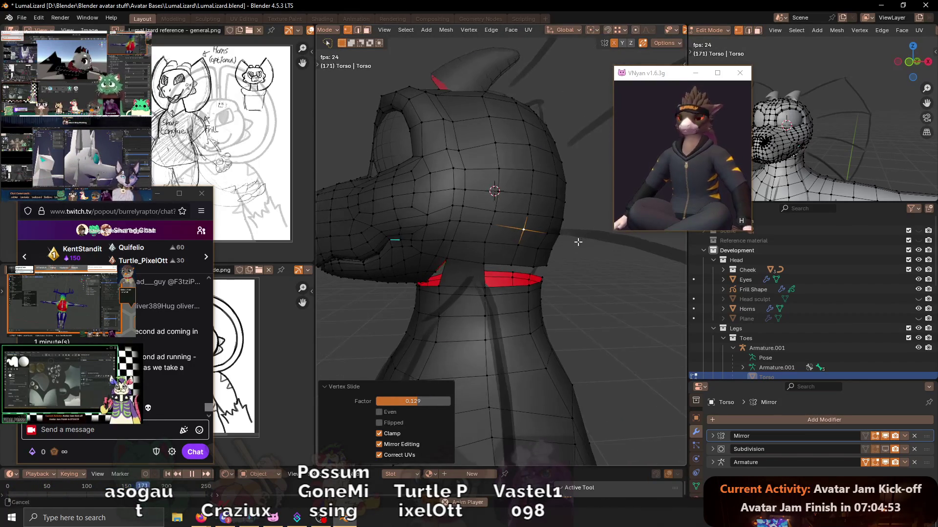
{"action": "key", "text": "space"}
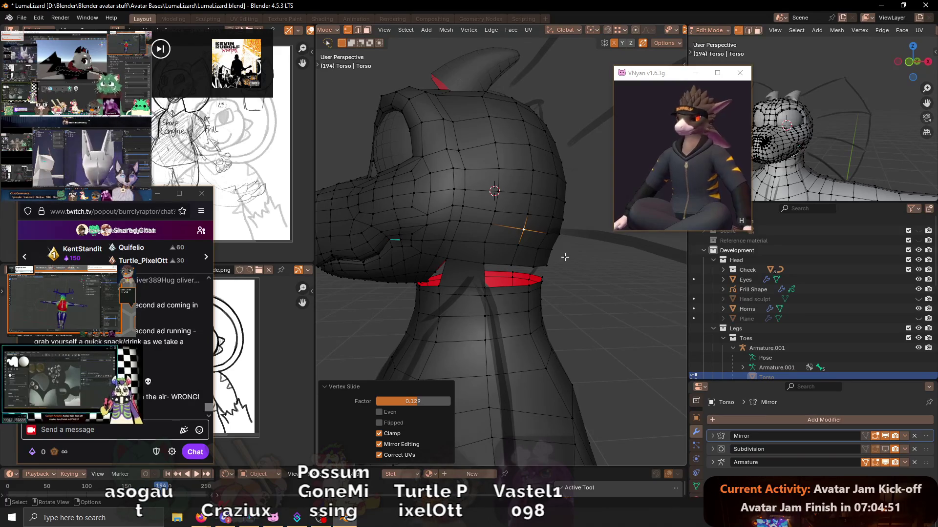
{"action": "middle_click_drag", "start_coordinate": [502, 242], "coordinate": [597, 280]}
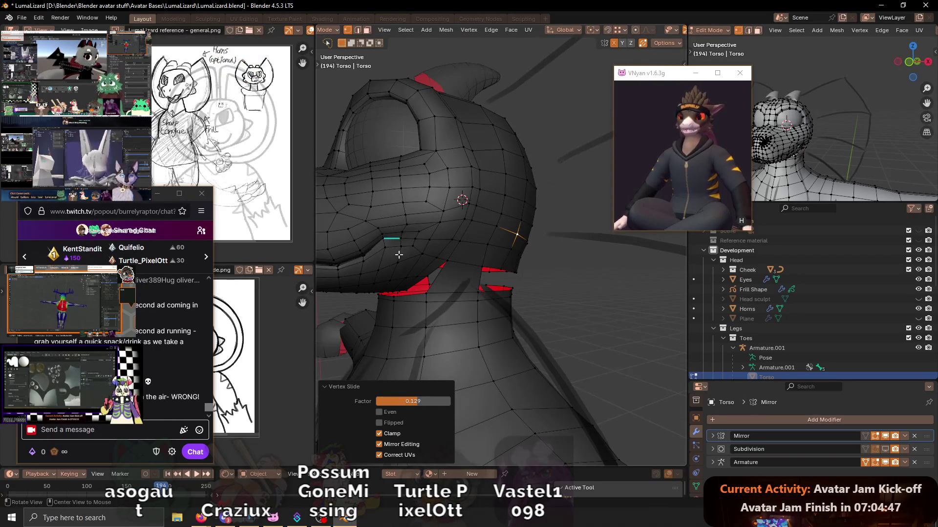
{"action": "mouse_move", "coordinate": [470, 256]}
{"action": "middle_mouse_down"}
{"action": "mouse_move", "coordinate": [439, 250]}
{"action": "mouse_move", "coordinate": [496, 203]}
{"action": "mouse_move", "coordinate": [505, 235]}
{"action": "mouse_move", "coordinate": [536, 250]}
{"action": "mouse_move", "coordinate": [515, 230]}
{"action": "mouse_move", "coordinate": [518, 214]}
{"action": "mouse_move", "coordinate": [551, 218]}
{"action": "middle_mouse_up"}
- Slide a vertex on the neck opening, replay the animation and switch to YouTube Music
{"action": "left_click", "coordinate": [519, 215], "text": "alt"}
{"action": "middle_click_drag", "start_coordinate": [466, 258], "coordinate": [555, 254]}
{"action": "left_click", "coordinate": [555, 256]}
{"action": "key", "text": "shift+v"}
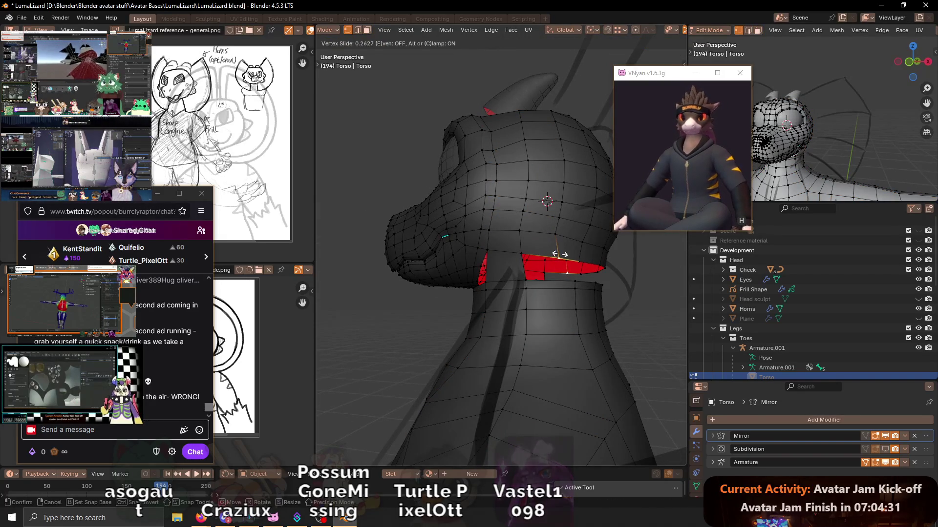
{"action": "left_click", "coordinate": [560, 254]}
{"action": "key", "text": "space"}
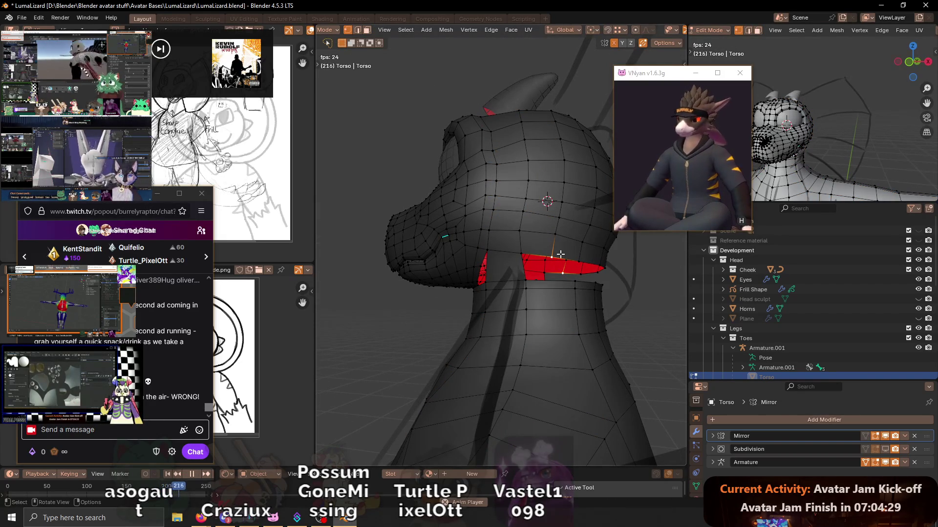
{"action": "mouse_move", "coordinate": [200, 517]}
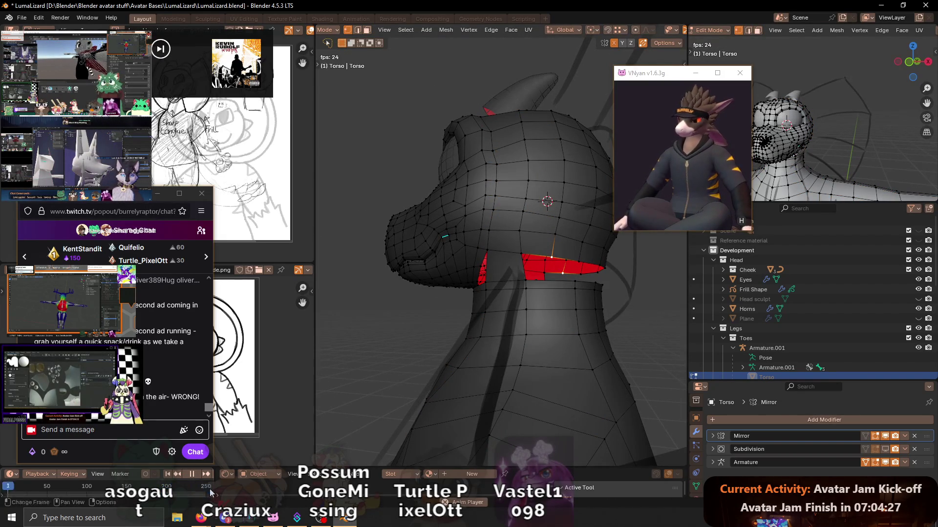
{"action": "left_click", "coordinate": [207, 518]}
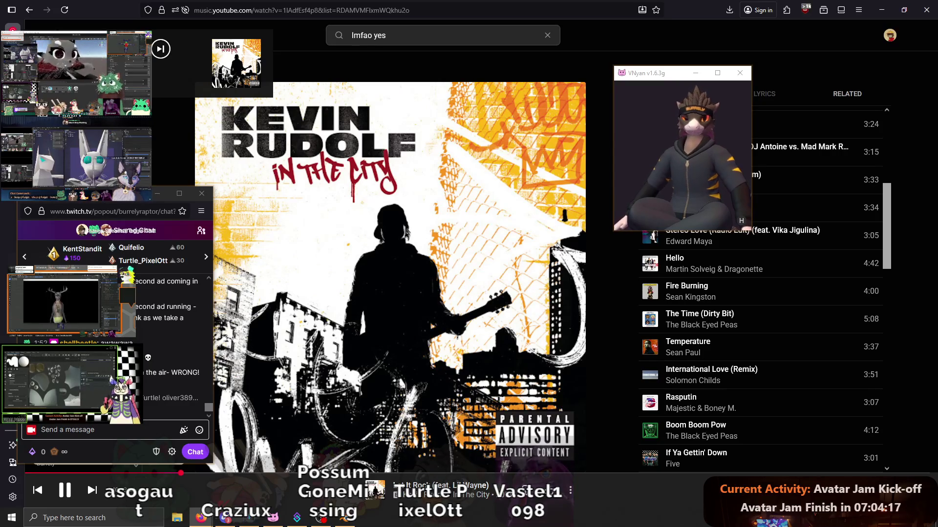
- Minimize the music player and orbit behind the lizard's head in Blender
{"action": "left_click", "coordinate": [879, 7]}
{"action": "mouse_move", "coordinate": [561, 234]}
{"action": "middle_mouse_down"}
{"action": "mouse_move", "coordinate": [509, 228]}
{"action": "mouse_move", "coordinate": [538, 269]}
{"action": "mouse_move", "coordinate": [573, 262]}
{"action": "mouse_move", "coordinate": [567, 285]}
{"action": "middle_mouse_up"}
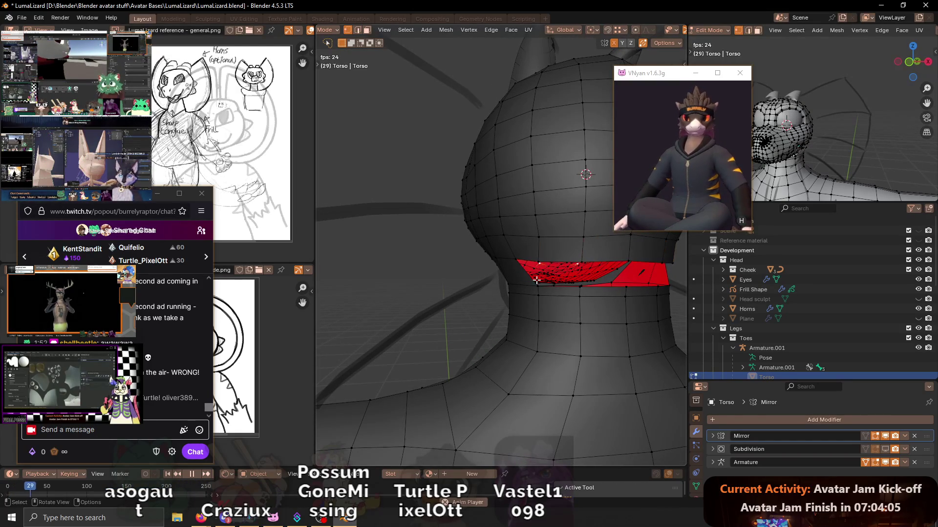
- Shift the selected front neck faces downward into a better position
{"action": "left_click_drag", "start_coordinate": [537, 276], "coordinate": [538, 287]}
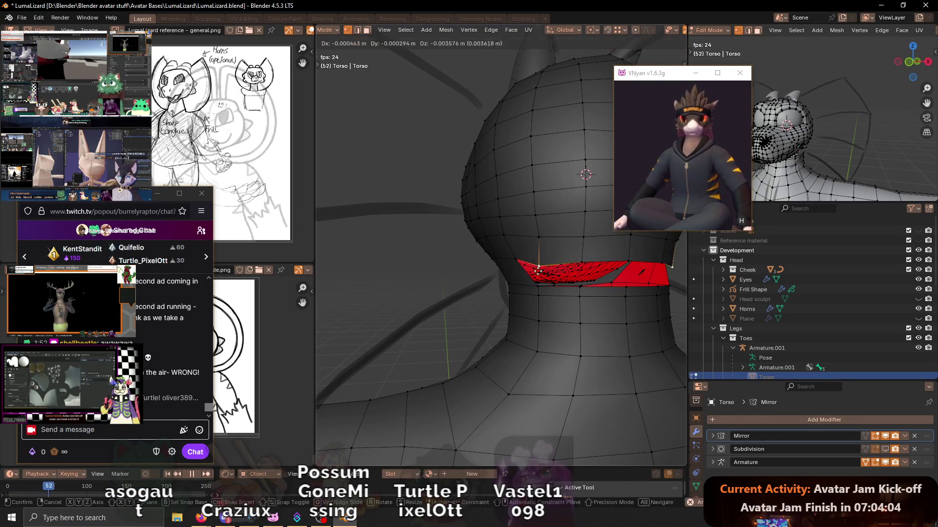
{"action": "key", "text": "g"}
{"action": "left_click", "coordinate": [586, 265]}
{"action": "key", "text": "g"}
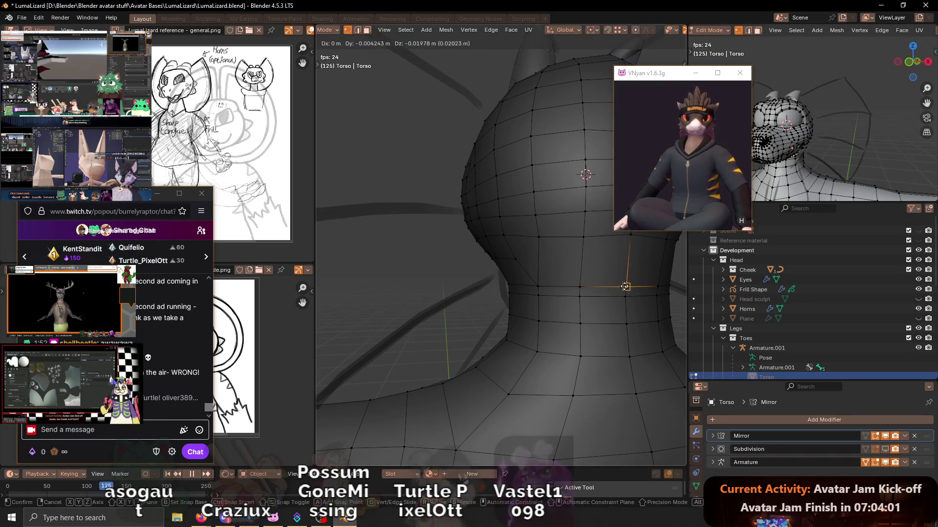
{"action": "left_click", "coordinate": [624, 287]}
- Slide a jaw vertex along its edge in two passes from a side view
{"action": "mouse_move", "coordinate": [561, 276]}
{"action": "middle_mouse_down"}
{"action": "mouse_move", "coordinate": [491, 270]}
{"action": "mouse_move", "coordinate": [523, 320]}
{"action": "middle_mouse_up"}
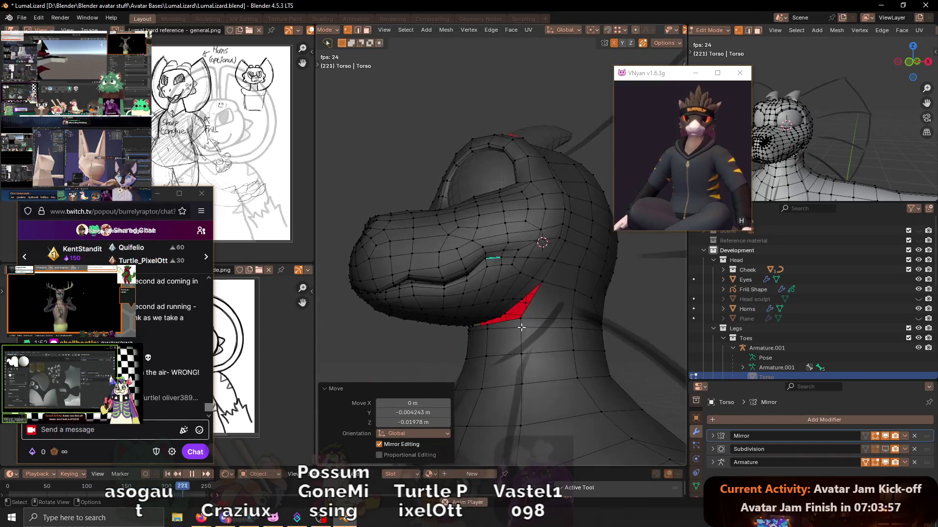
{"action": "left_click", "coordinate": [519, 321]}
{"action": "key", "text": "g"}
{"action": "left_click", "coordinate": [505, 314]}
{"action": "mouse_move", "coordinate": [505, 314]}
{"action": "middle_mouse_down"}
{"action": "mouse_move", "coordinate": [496, 289]}
{"action": "mouse_move", "coordinate": [526, 294]}
{"action": "middle_mouse_up"}
{"action": "left_click", "coordinate": [532, 300]}
{"action": "key", "text": "g"}
{"action": "key", "text": "g"}
{"action": "left_click", "coordinate": [538, 290]}
- Nudge the vertex again and slide a neck vertex about a fifth along its edge
{"action": "mouse_move", "coordinate": [538, 290]}
{"action": "middle_mouse_down"}
{"action": "mouse_move", "coordinate": [556, 258]}
{"action": "mouse_move", "coordinate": [596, 266]}
{"action": "mouse_move", "coordinate": [583, 300]}
{"action": "middle_mouse_up"}
{"action": "key", "text": "g"}
{"action": "key", "text": "g"}
{"action": "left_click", "coordinate": [546, 258]}
{"action": "key", "text": "g"}
{"action": "key", "text": "g"}
{"action": "left_click", "coordinate": [583, 301]}
{"action": "middle_click_drag", "start_coordinate": [583, 301], "coordinate": [584, 281]}
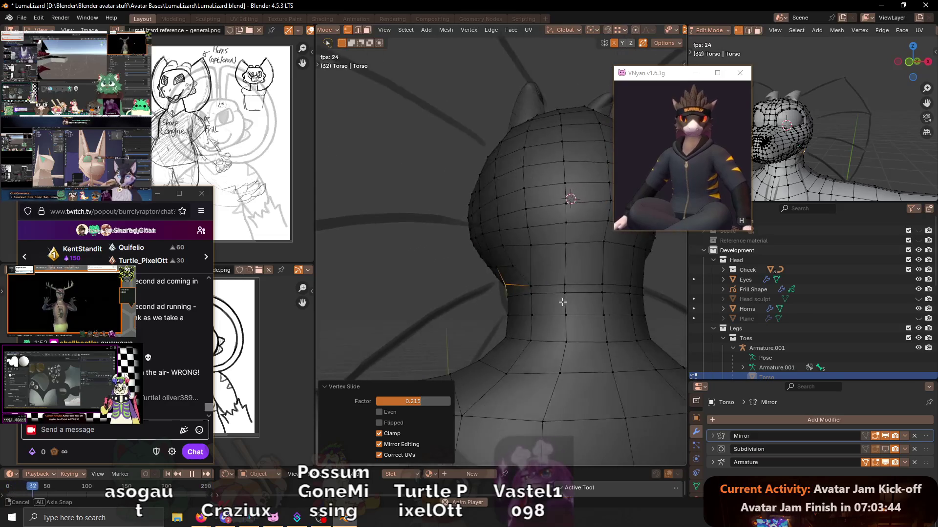
- Edge-slide the selected neck loop three times to even its spacing
{"action": "key", "text": "2"}
{"action": "key", "text": "g"}
{"action": "key", "text": "g"}
{"action": "left_click", "coordinate": [586, 275]}
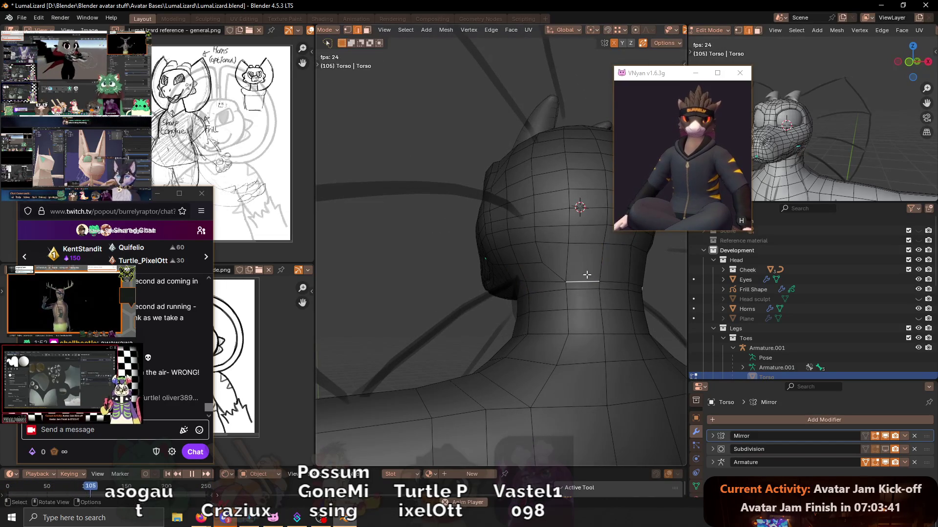
{"action": "key", "text": "g"}
{"action": "key", "text": "g"}
{"action": "left_click", "coordinate": [612, 273]}
{"action": "key", "text": "g"}
{"action": "key", "text": "g"}
{"action": "left_click", "coordinate": [615, 273]}
{"action": "mouse_move", "coordinate": [616, 272]}
{"action": "middle_mouse_down"}
{"action": "mouse_move", "coordinate": [537, 294]}
{"action": "mouse_move", "coordinate": [513, 278]}
{"action": "middle_mouse_up"}
- Slide a neck vertex, move it along the Y axis, and slide it again
{"action": "key", "text": "1"}
{"action": "left_click", "coordinate": [525, 319]}
{"action": "key", "text": "g"}
{"action": "key", "text": "g"}
{"action": "left_click", "coordinate": [525, 320]}
{"action": "mouse_move", "coordinate": [524, 320]}
{"action": "middle_mouse_down"}
{"action": "mouse_move", "coordinate": [489, 303]}
{"action": "mouse_move", "coordinate": [579, 308]}
{"action": "mouse_move", "coordinate": [565, 291]}
{"action": "middle_mouse_up"}
{"action": "key", "text": "g"}
{"action": "key", "text": "y"}
{"action": "left_click", "coordinate": [598, 308]}
{"action": "key", "text": "g"}
{"action": "key", "text": "g"}
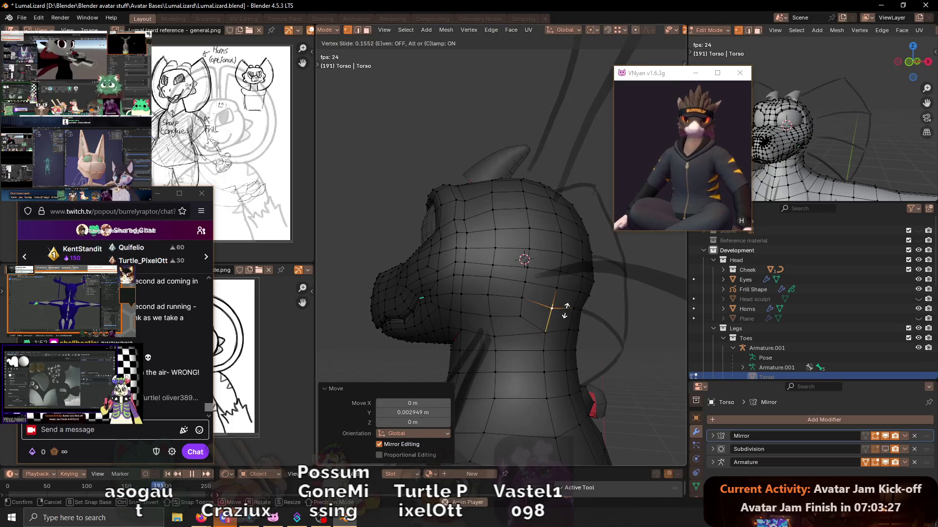
{"action": "left_click", "coordinate": [565, 310]}
- Slide an edge on the back of the head into position in three passes
{"action": "mouse_move", "coordinate": [566, 309]}
{"action": "middle_mouse_down"}
{"action": "mouse_move", "coordinate": [540, 307]}
{"action": "mouse_move", "coordinate": [570, 307]}
{"action": "middle_mouse_up"}
{"action": "key", "text": "g"}
{"action": "key", "text": "g"}
{"action": "left_click", "coordinate": [571, 305]}
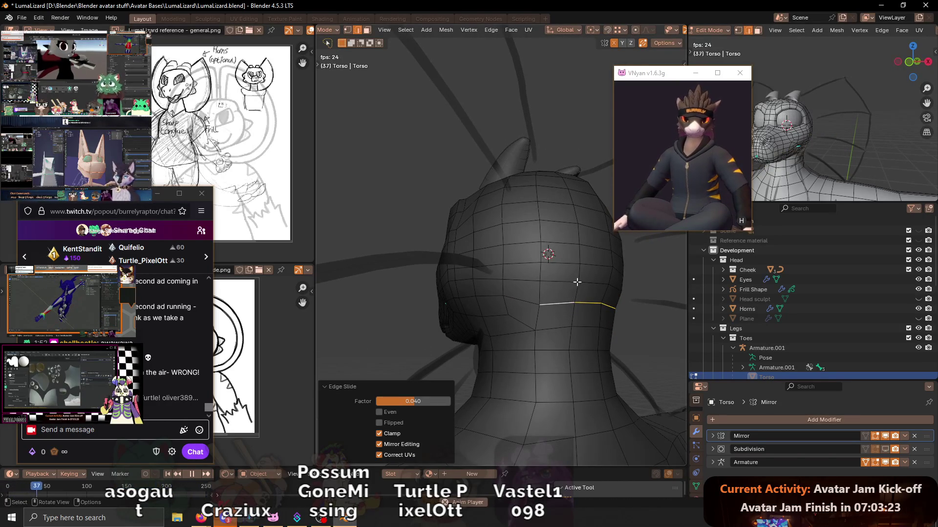
{"action": "key", "text": "g"}
{"action": "key", "text": "g"}
{"action": "left_click", "coordinate": [590, 308]}
{"action": "key", "text": "g"}
{"action": "key", "text": "g"}
{"action": "left_click", "coordinate": [594, 287]}
- Slide a vertex near the jaw twice, then bring the Discord server forward
{"action": "left_click", "coordinate": [565, 284]}
{"action": "mouse_move", "coordinate": [565, 285]}
{"action": "middle_mouse_down"}
{"action": "mouse_move", "coordinate": [586, 293]}
{"action": "mouse_move", "coordinate": [542, 301]}
{"action": "middle_mouse_up"}
{"action": "key", "text": "g"}
{"action": "key", "text": "g"}
{"action": "left_click", "coordinate": [578, 286]}
{"action": "key", "text": "g"}
{"action": "key", "text": "g"}
{"action": "left_click", "coordinate": [579, 313]}
{"action": "left_click", "coordinate": [226, 519]}
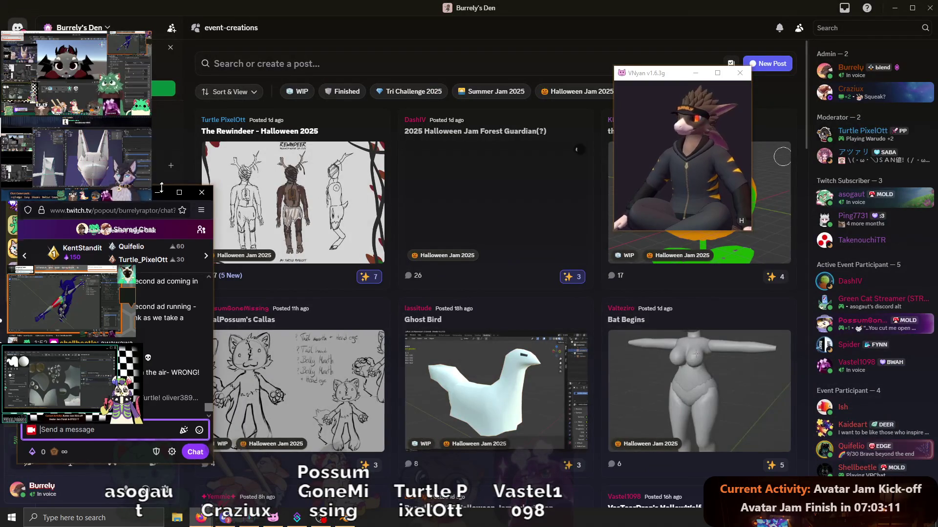
- Move the Twitch chat aside, read The Rewindeer - Halloween 2025 post, and minimize Discord
{"action": "left_click_drag", "start_coordinate": [136, 193], "coordinate": [477, 188]}
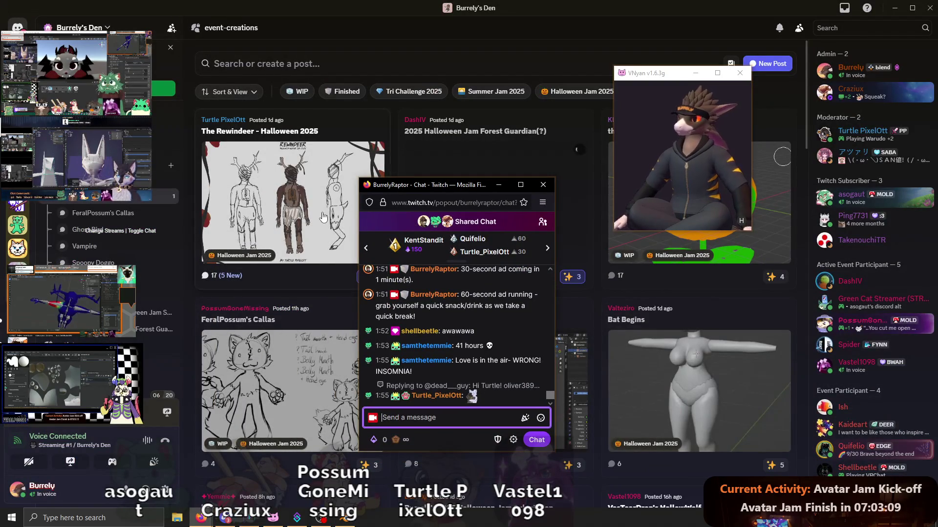
{"action": "left_click", "coordinate": [323, 189]}
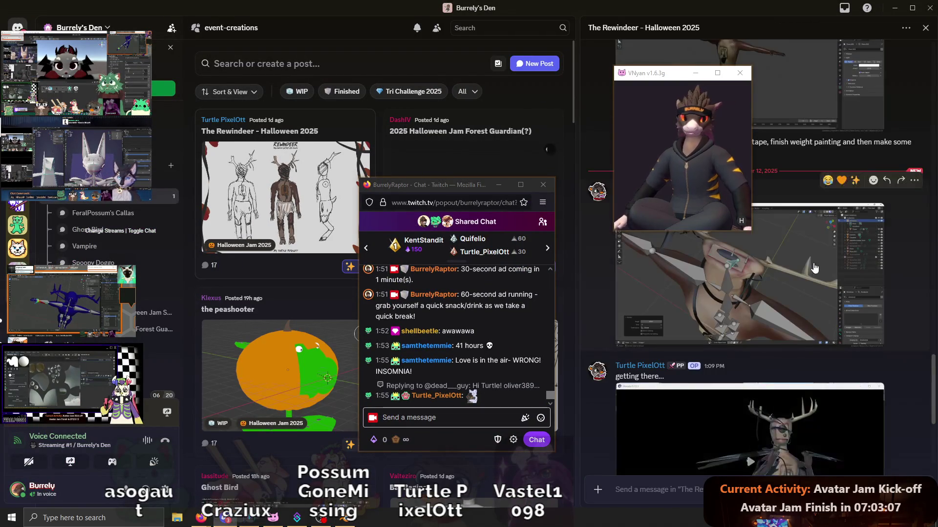
{"action": "scroll", "coordinate": [813, 267], "scroll_direction": "up", "scroll_amount": 3}
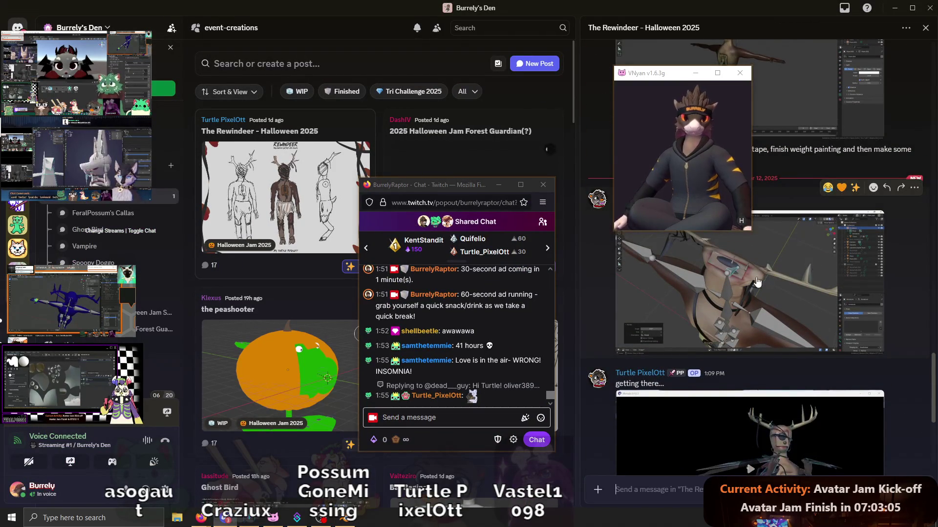
{"action": "scroll", "coordinate": [756, 282], "scroll_direction": "down", "scroll_amount": 3}
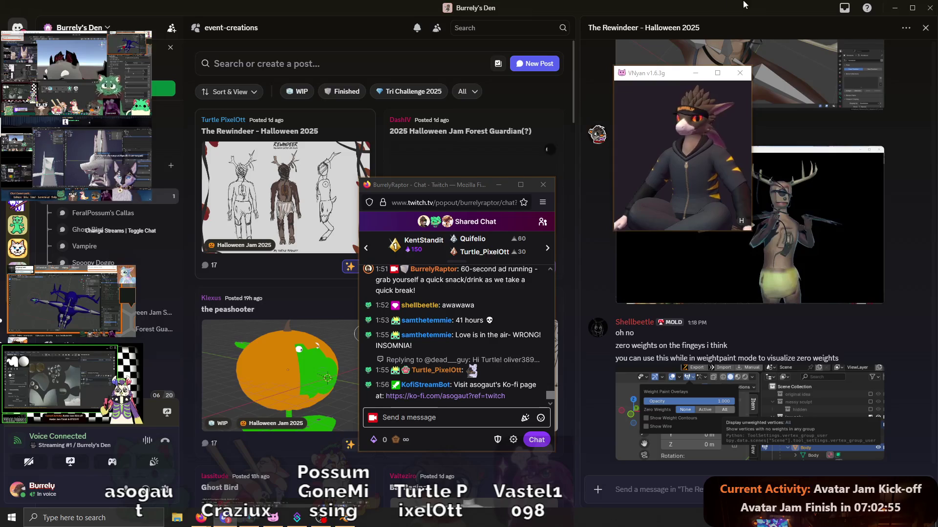
{"action": "left_click", "coordinate": [897, 12]}
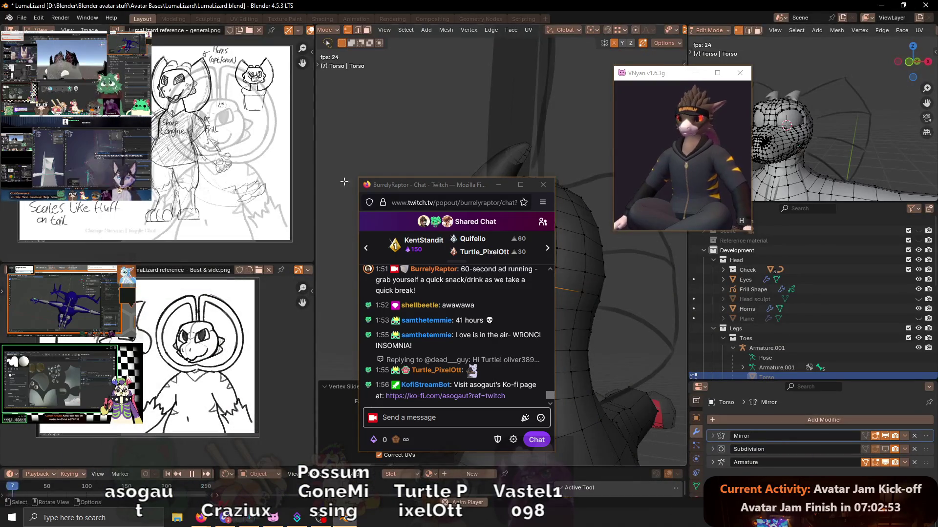
- Move the chat window left and inspect the neck close up with overlays toggled, stopping playback
{"action": "left_click_drag", "start_coordinate": [410, 185], "coordinate": [106, 184]}
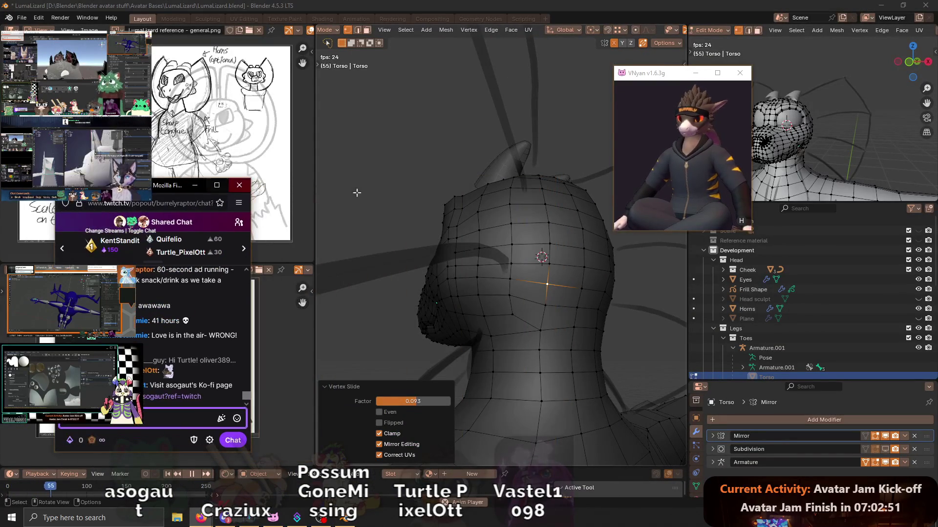
{"action": "mouse_move", "coordinate": [476, 220]}
{"action": "middle_mouse_down"}
{"action": "mouse_move", "coordinate": [519, 175]}
{"action": "mouse_move", "coordinate": [524, 195]}
{"action": "middle_mouse_up"}
{"action": "key", "text": "shift+alt+z"}
{"action": "mouse_move", "coordinate": [443, 271]}
{"action": "middle_mouse_down"}
{"action": "mouse_move", "coordinate": [491, 226]}
{"action": "mouse_move", "coordinate": [439, 234]}
{"action": "mouse_move", "coordinate": [588, 256]}
{"action": "mouse_move", "coordinate": [360, 326]}
{"action": "middle_mouse_up"}
{"action": "key", "text": "shift+alt+z"}
{"action": "key", "text": "shift+alt+z"}
{"action": "key", "text": "space"}
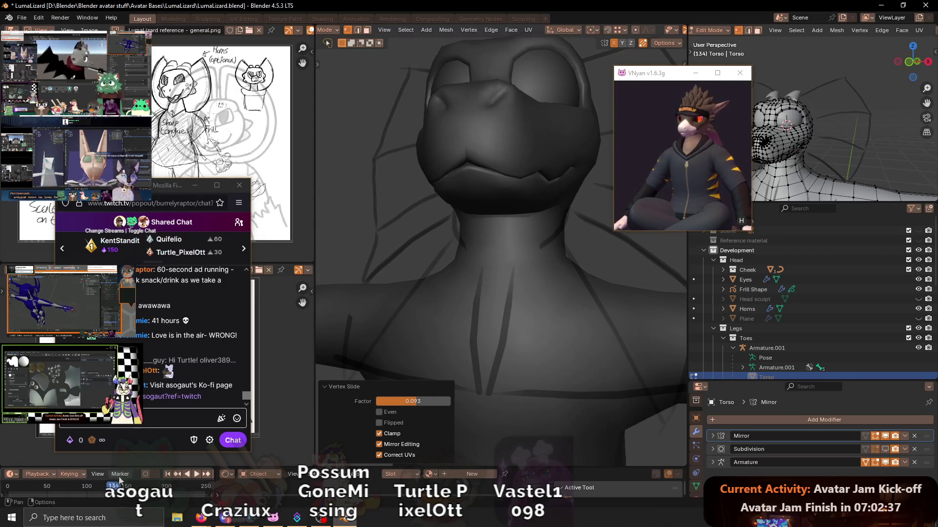
- Stop playback and orbit the lizard through head, upright side profile, oblique and front views
{"action": "key", "text": "Escape"}
{"action": "mouse_move", "coordinate": [469, 278]}
{"action": "middle_mouse_down"}
{"action": "mouse_move", "coordinate": [483, 195]}
{"action": "mouse_move", "coordinate": [474, 201]}
{"action": "mouse_move", "coordinate": [508, 274]}
{"action": "middle_mouse_up"}
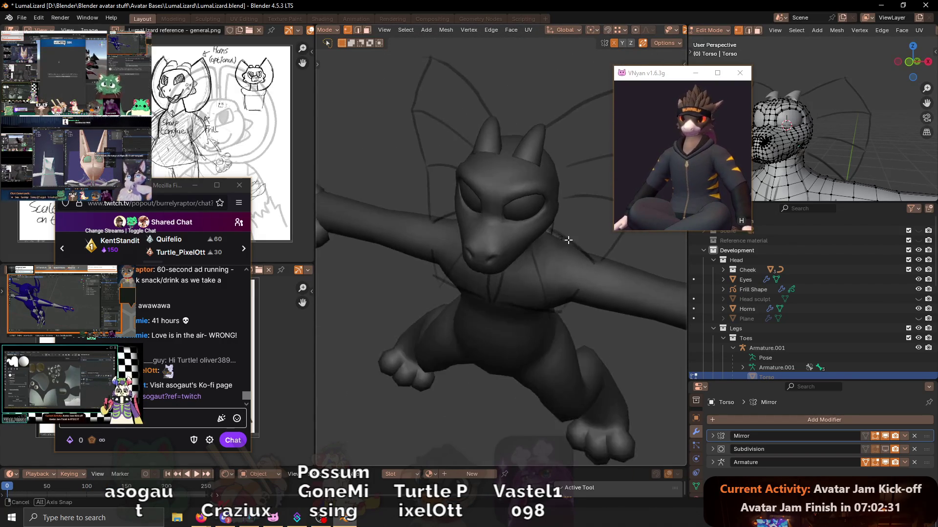
{"action": "mouse_move", "coordinate": [508, 274]}
{"action": "middle_mouse_down"}
{"action": "mouse_move", "coordinate": [553, 167]}
{"action": "mouse_move", "coordinate": [525, 223]}
{"action": "mouse_move", "coordinate": [467, 238]}
{"action": "mouse_move", "coordinate": [499, 214]}
{"action": "mouse_move", "coordinate": [496, 310]}
{"action": "mouse_move", "coordinate": [457, 236]}
{"action": "mouse_move", "coordinate": [609, 193]}
{"action": "mouse_move", "coordinate": [559, 225]}
{"action": "mouse_move", "coordinate": [532, 272]}
{"action": "middle_mouse_up"}
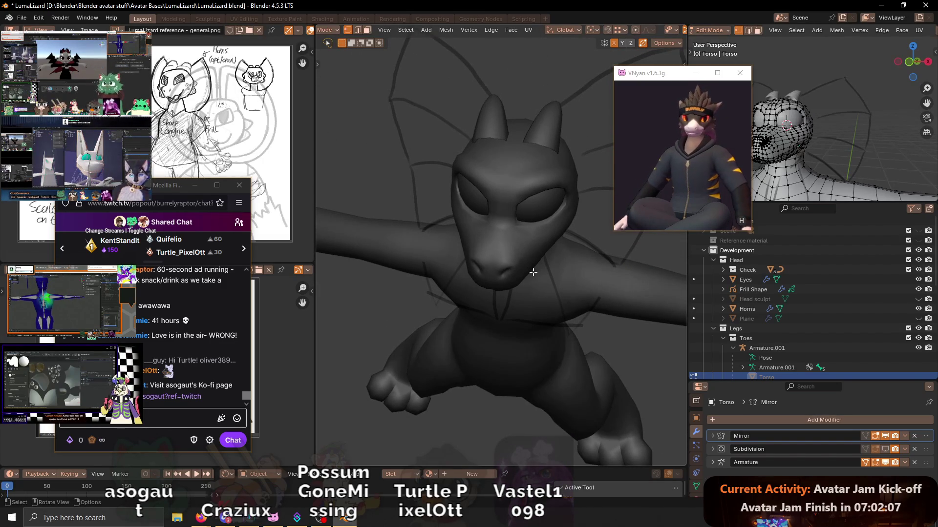
{"action": "mouse_move", "coordinate": [533, 272]}
{"action": "middle_mouse_down"}
{"action": "mouse_move", "coordinate": [537, 281]}
{"action": "mouse_move", "coordinate": [509, 220]}
{"action": "middle_mouse_up"}
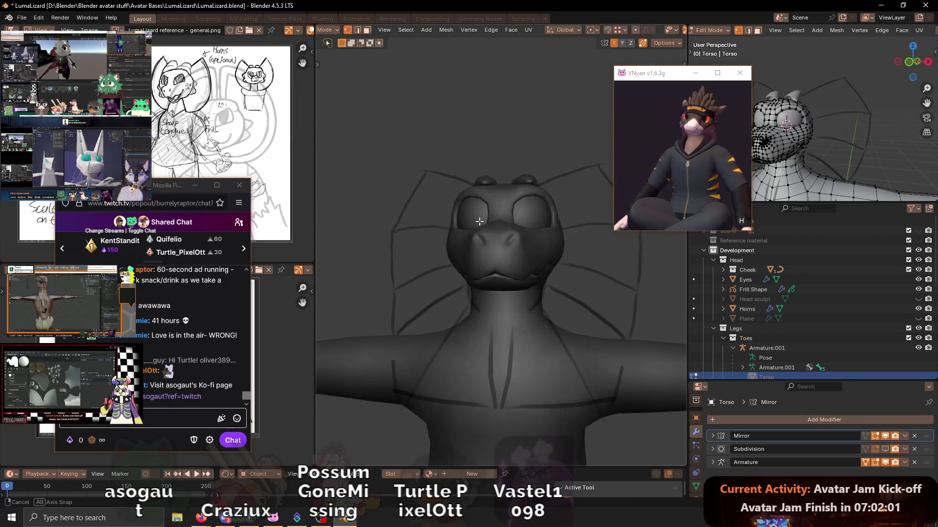
{"action": "mouse_move", "coordinate": [509, 220]}
{"action": "middle_mouse_down"}
{"action": "mouse_move", "coordinate": [580, 245]}
{"action": "mouse_move", "coordinate": [481, 253]}
{"action": "middle_mouse_up"}
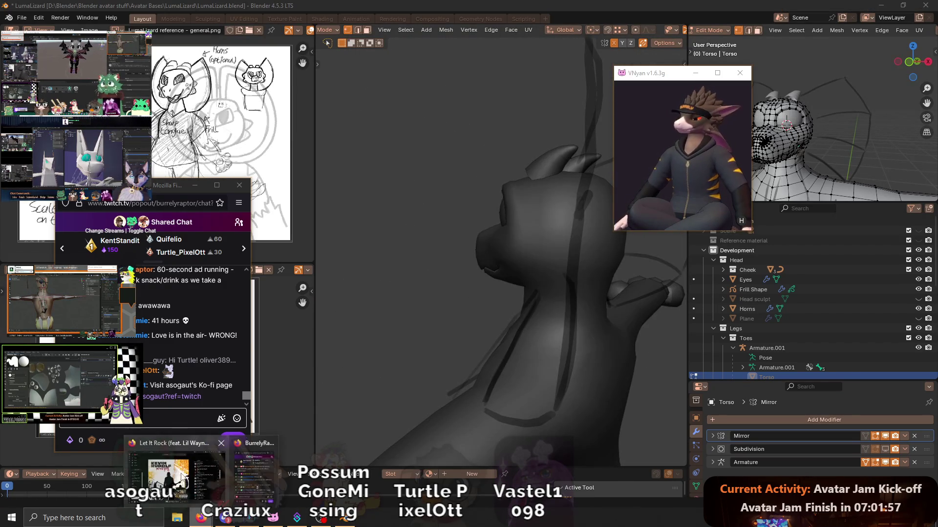
- Play Don't Stop The Party in YouTube Music, check its options, and return to Blender
{"action": "left_click", "coordinate": [200, 518]}
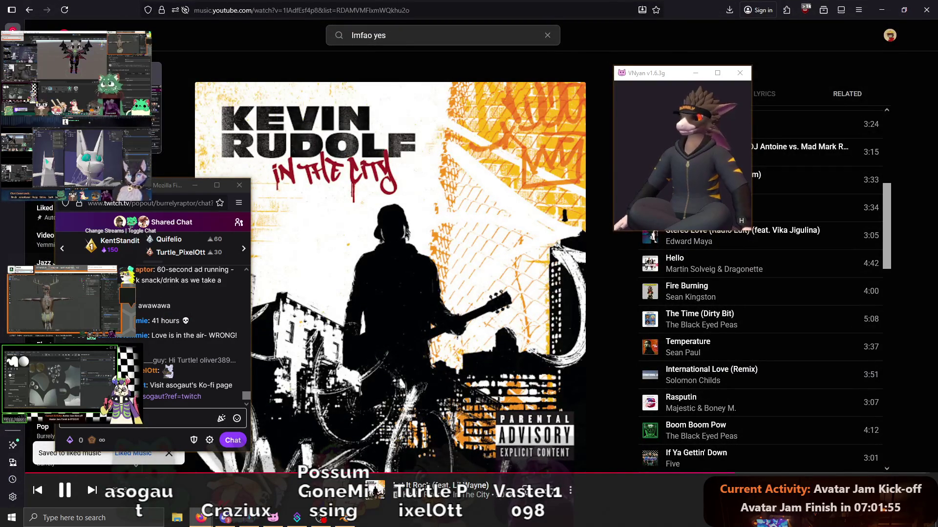
{"action": "scroll", "coordinate": [678, 420], "scroll_direction": "down", "scroll_amount": 2}
{"action": "scroll", "coordinate": [690, 350], "scroll_direction": "down", "scroll_amount": 2}
{"action": "scroll", "coordinate": [680, 377], "scroll_direction": "down", "scroll_amount": 1}
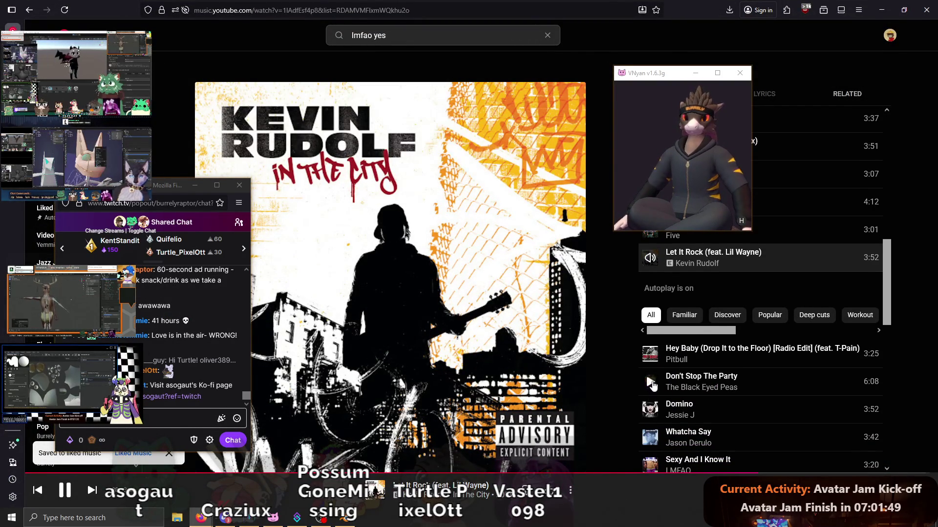
{"action": "left_click", "coordinate": [650, 383]}
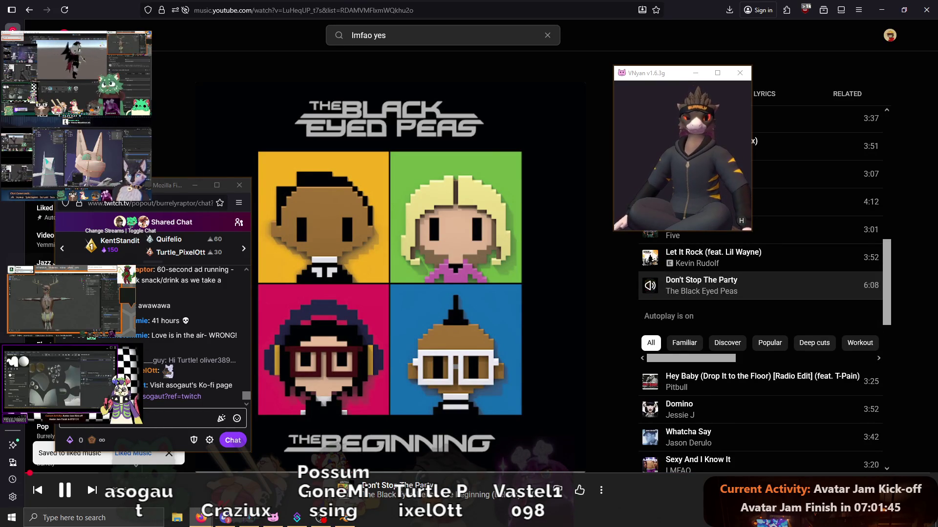
{"action": "right_click", "coordinate": [803, 285]}
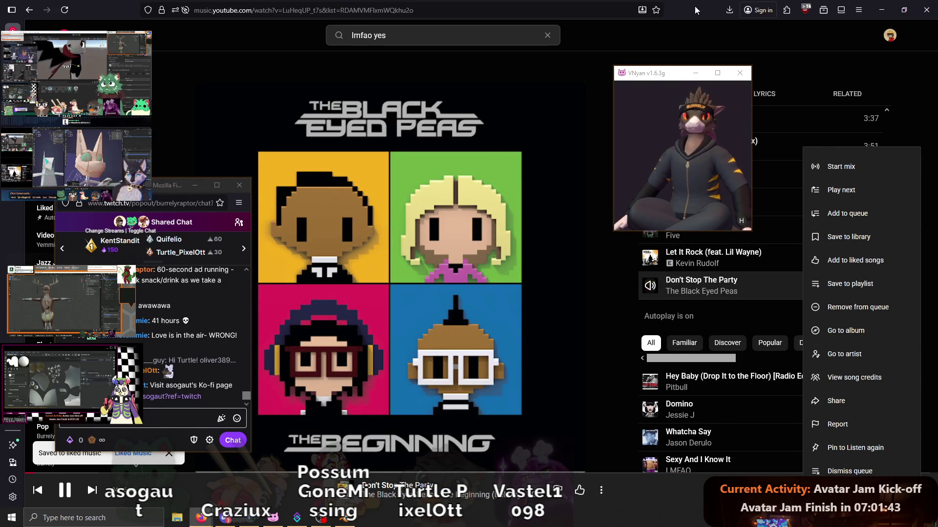
{"action": "left_click", "coordinate": [881, 10]}
- Switch to Object Mode with subdivision smoothing visible and show overlays with the armature bones
{"action": "mouse_move", "coordinate": [605, 218]}
{"action": "middle_mouse_down"}
{"action": "mouse_move", "coordinate": [546, 217]}
{"action": "mouse_move", "coordinate": [563, 241]}
{"action": "middle_mouse_up"}
{"action": "key", "text": "Tab"}
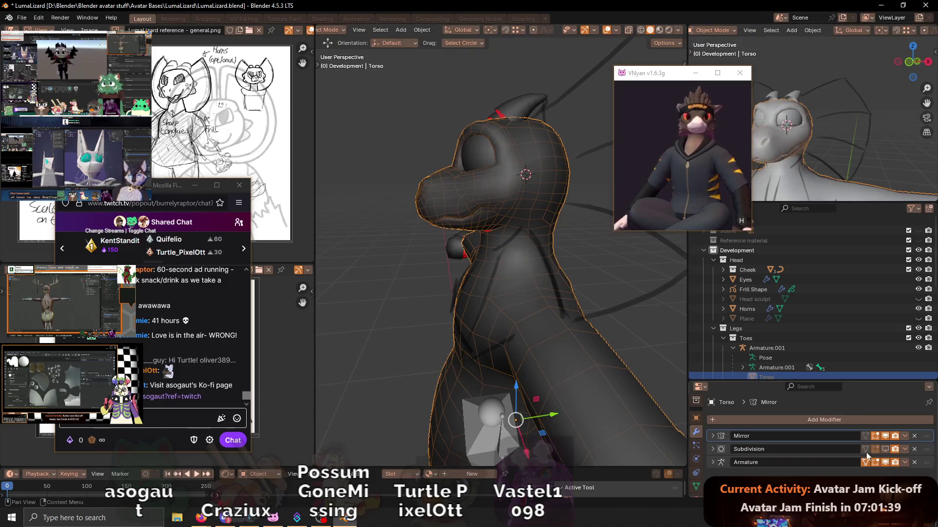
{"action": "left_click", "coordinate": [886, 449]}
{"action": "mouse_move", "coordinate": [482, 223]}
{"action": "middle_mouse_down"}
{"action": "mouse_move", "coordinate": [522, 201]}
{"action": "mouse_move", "coordinate": [532, 227]}
{"action": "mouse_move", "coordinate": [421, 238]}
{"action": "mouse_move", "coordinate": [458, 268]}
{"action": "mouse_move", "coordinate": [411, 236]}
{"action": "mouse_move", "coordinate": [382, 237]}
{"action": "mouse_move", "coordinate": [467, 274]}
{"action": "mouse_move", "coordinate": [487, 264]}
{"action": "mouse_move", "coordinate": [443, 246]}
{"action": "mouse_move", "coordinate": [471, 241]}
{"action": "mouse_move", "coordinate": [434, 237]}
{"action": "mouse_move", "coordinate": [471, 229]}
{"action": "mouse_move", "coordinate": [473, 245]}
{"action": "mouse_move", "coordinate": [487, 205]}
{"action": "mouse_move", "coordinate": [517, 244]}
{"action": "mouse_move", "coordinate": [505, 280]}
{"action": "mouse_move", "coordinate": [504, 230]}
{"action": "mouse_move", "coordinate": [489, 246]}
{"action": "mouse_move", "coordinate": [526, 278]}
{"action": "mouse_move", "coordinate": [544, 348]}
{"action": "mouse_move", "coordinate": [521, 307]}
{"action": "mouse_move", "coordinate": [538, 290]}
{"action": "mouse_move", "coordinate": [525, 287]}
{"action": "mouse_move", "coordinate": [492, 311]}
{"action": "mouse_move", "coordinate": [425, 325]}
{"action": "mouse_move", "coordinate": [487, 271]}
{"action": "mouse_move", "coordinate": [569, 257]}
{"action": "mouse_move", "coordinate": [556, 239]}
{"action": "mouse_move", "coordinate": [503, 256]}
{"action": "mouse_move", "coordinate": [494, 245]}
{"action": "mouse_move", "coordinate": [528, 243]}
{"action": "mouse_move", "coordinate": [557, 220]}
{"action": "mouse_move", "coordinate": [571, 235]}
{"action": "middle_mouse_up"}
{"action": "scroll", "coordinate": [547, 333], "scroll_direction": "up", "scroll_amount": 3}
{"action": "key", "text": "shift+alt+z"}
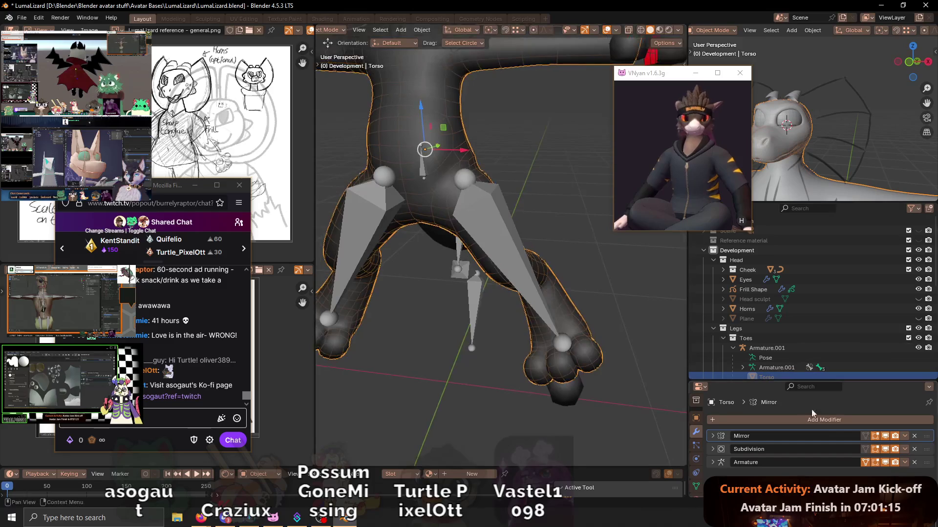
{"action": "scroll", "coordinate": [537, 251], "scroll_direction": "down", "scroll_amount": 4}
{"action": "scroll", "coordinate": [515, 299], "scroll_direction": "down", "scroll_amount": 2}
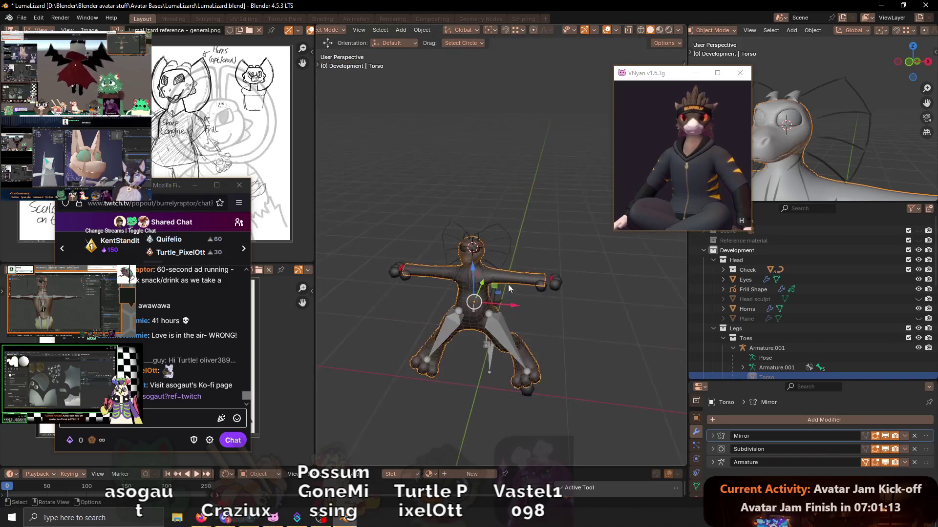
{"action": "scroll", "coordinate": [466, 271], "scroll_direction": "up", "scroll_amount": 1}
{"action": "scroll", "coordinate": [466, 271], "scroll_direction": "up", "scroll_amount": 3}
{"action": "scroll", "coordinate": [466, 272], "scroll_direction": "up", "scroll_amount": 3}
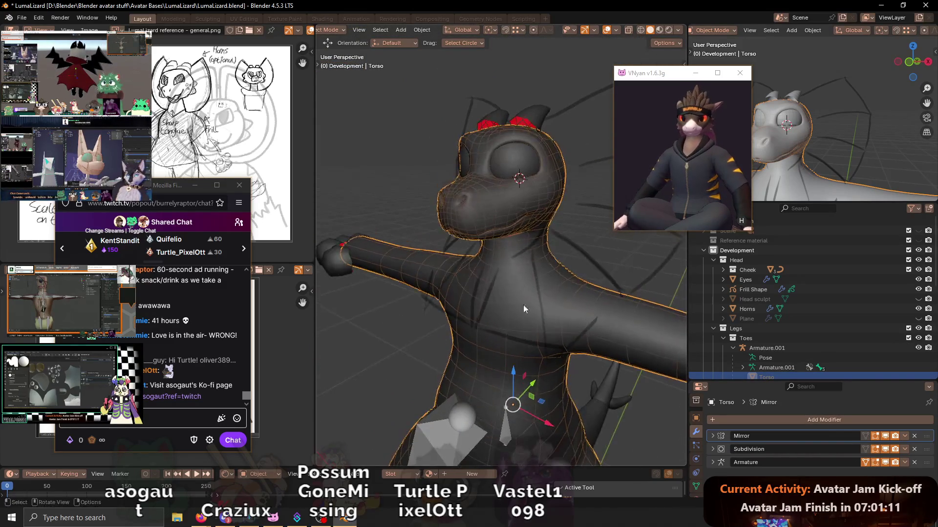
- Toggle subdivision smoothing, inspect side, rear-head and full-body views, then hide overlays and bones
{"action": "left_click", "coordinate": [884, 448]}
{"action": "mouse_move", "coordinate": [630, 317]}
{"action": "middle_mouse_down"}
{"action": "mouse_move", "coordinate": [533, 292]}
{"action": "mouse_move", "coordinate": [527, 276]}
{"action": "middle_mouse_up"}
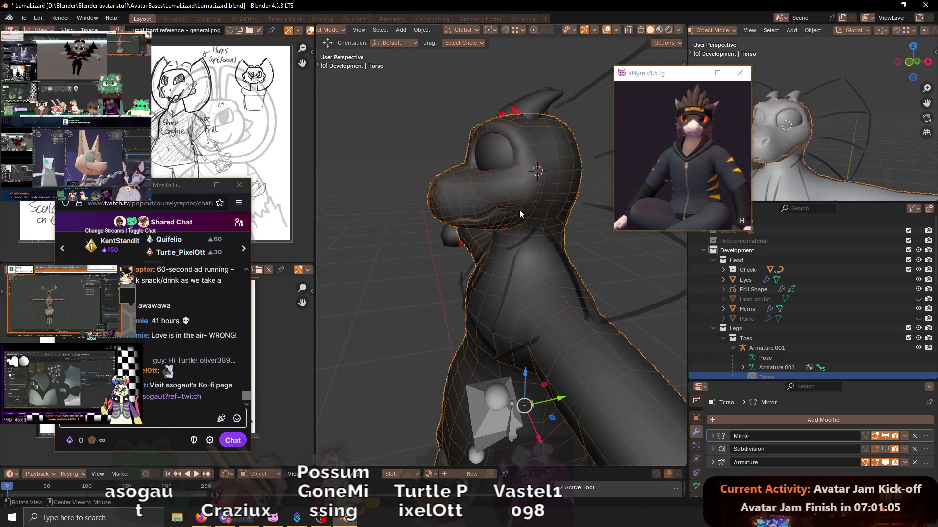
{"action": "middle_click_drag", "start_coordinate": [519, 213], "coordinate": [474, 279]}
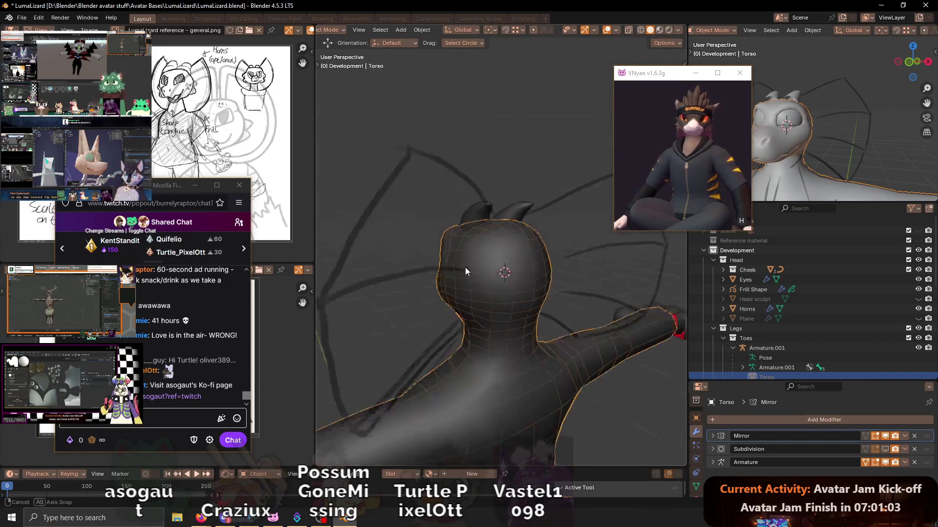
{"action": "mouse_move", "coordinate": [474, 278]}
{"action": "middle_mouse_down"}
{"action": "mouse_move", "coordinate": [518, 266]}
{"action": "mouse_move", "coordinate": [498, 277]}
{"action": "mouse_move", "coordinate": [461, 242]}
{"action": "mouse_move", "coordinate": [520, 255]}
{"action": "mouse_move", "coordinate": [525, 271]}
{"action": "middle_mouse_up"}
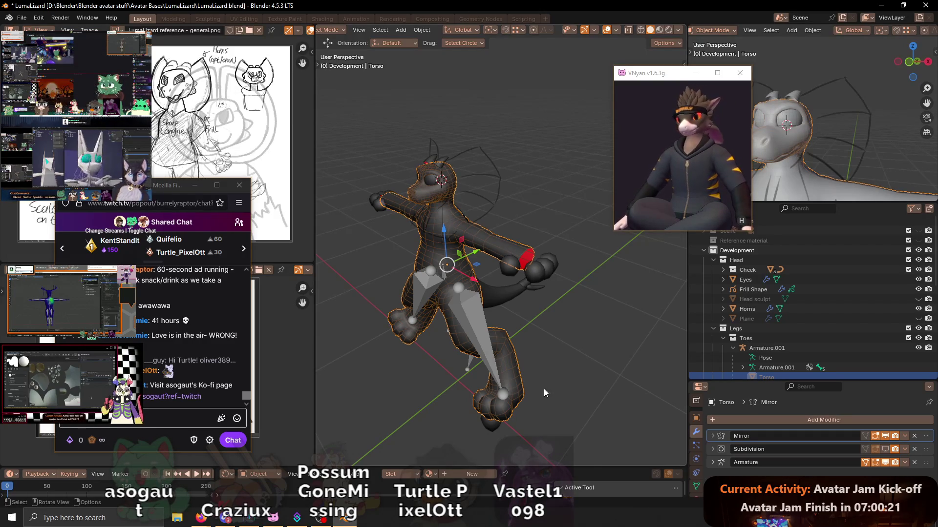
{"action": "key", "text": "shift+alt+z"}
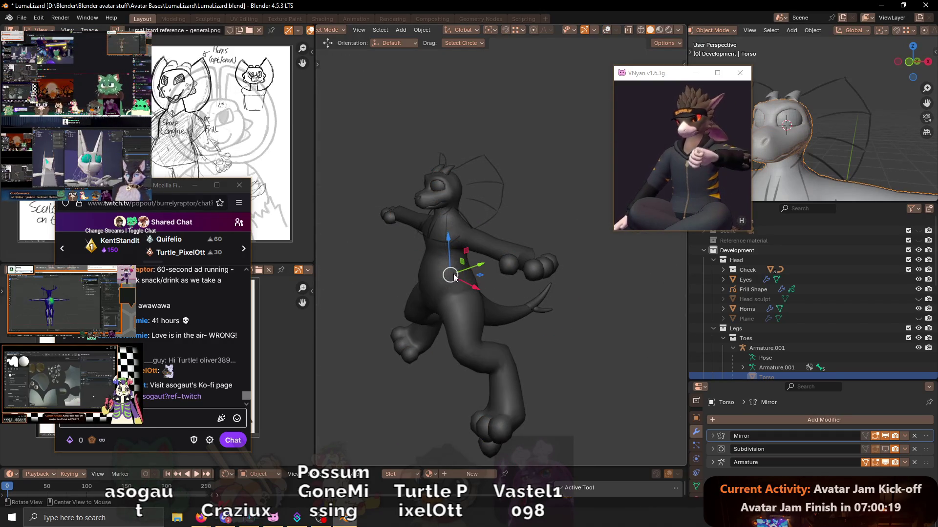